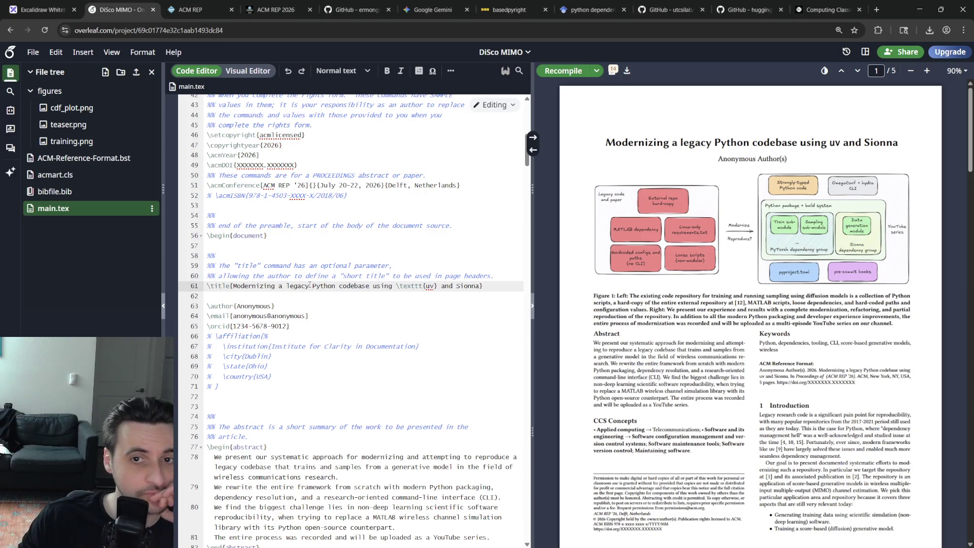
{"action": "scroll", "coordinate": [671, 316], "scroll_direction": "down", "scroll_amount": 4}
{"action": "scroll", "coordinate": [645, 301], "scroll_direction": "up", "scroll_amount": 2}
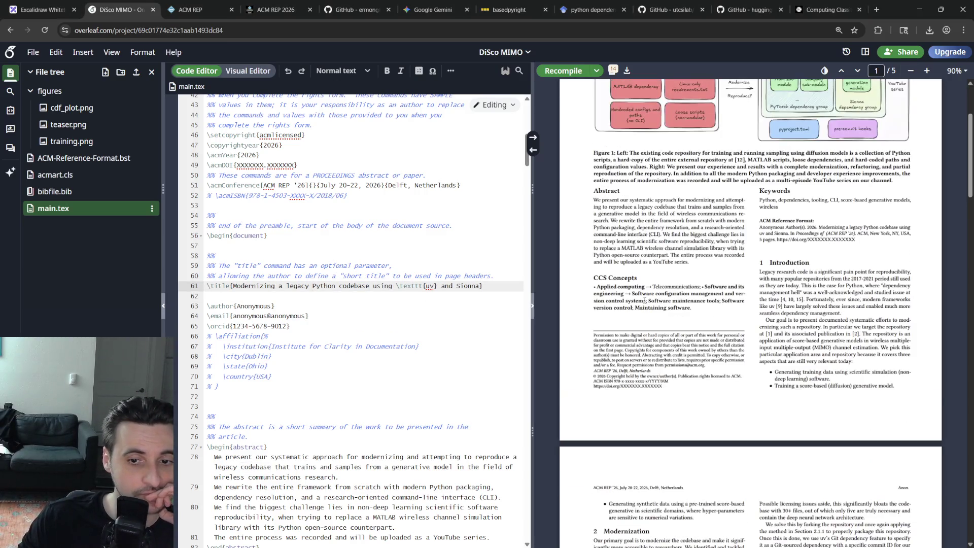
{"action": "scroll", "coordinate": [645, 301], "scroll_direction": "down", "scroll_amount": 3}
{"action": "scroll", "coordinate": [640, 300], "scroll_direction": "down", "scroll_amount": 3}
{"action": "scroll", "coordinate": [632, 299], "scroll_direction": "down", "scroll_amount": 3}
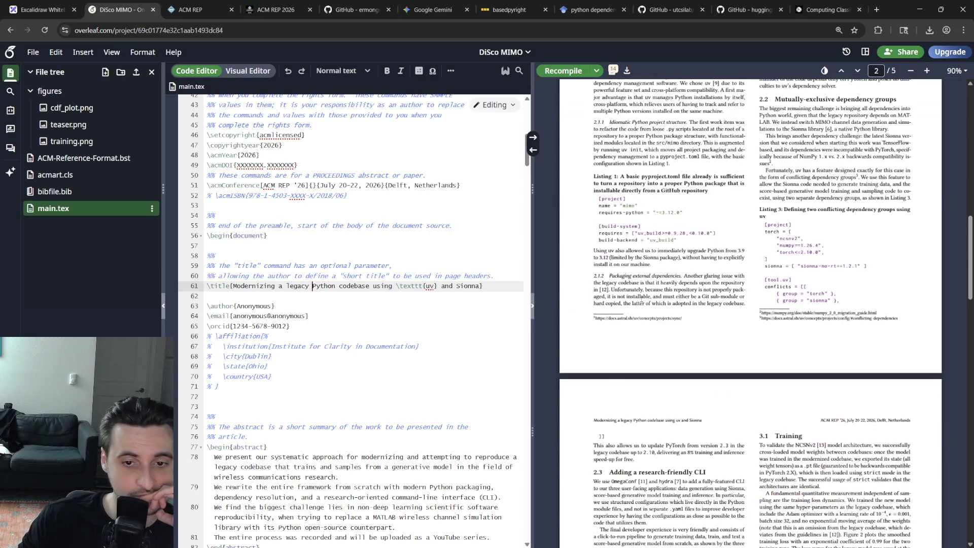
{"action": "scroll", "coordinate": [622, 298], "scroll_direction": "down", "scroll_amount": 3}
{"action": "scroll", "coordinate": [643, 299], "scroll_direction": "up", "scroll_amount": 10}
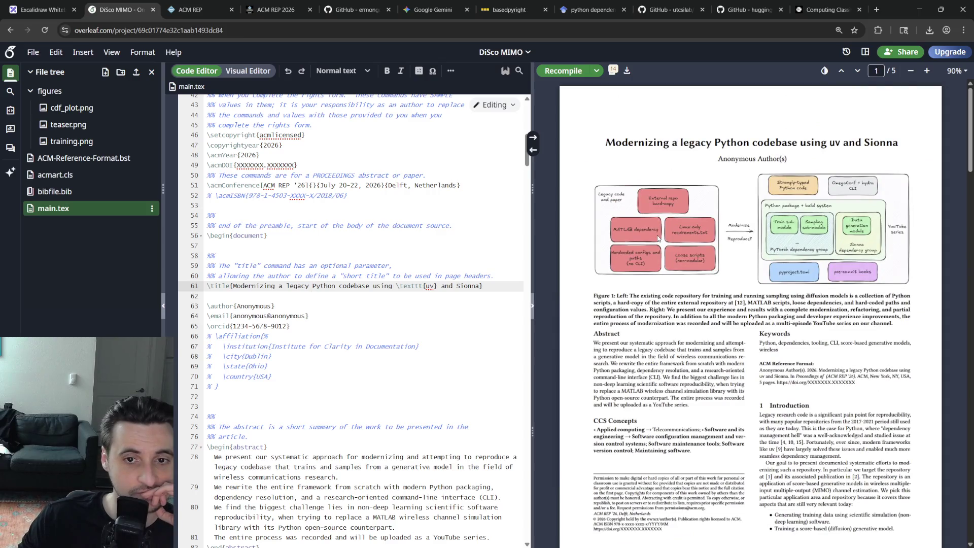
{"action": "scroll", "coordinate": [658, 239], "scroll_direction": "down", "scroll_amount": 5}
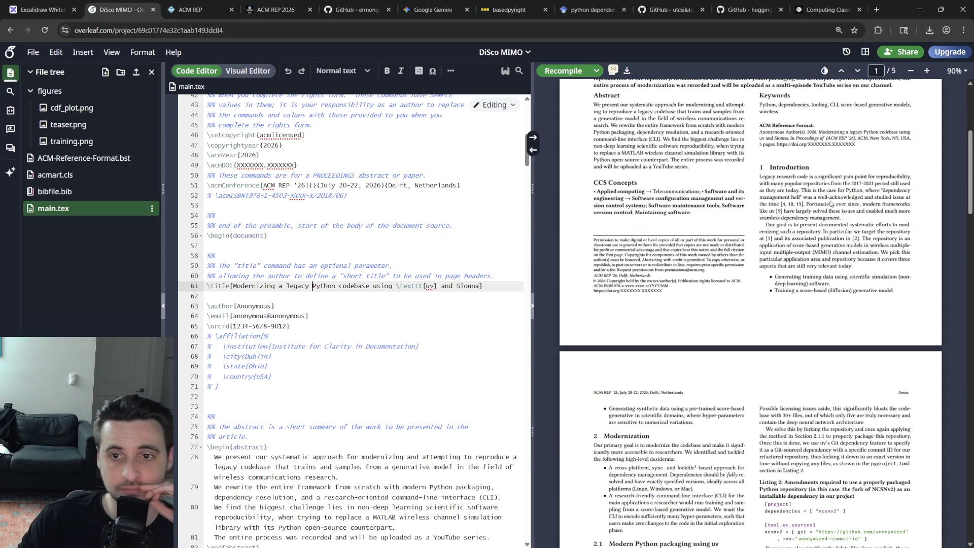
{"action": "scroll", "coordinate": [784, 198], "scroll_direction": "down", "scroll_amount": 2}
{"action": "scroll", "coordinate": [822, 201], "scroll_direction": "down", "scroll_amount": 1}
{"action": "scroll", "coordinate": [844, 204], "scroll_direction": "down", "scroll_amount": 3}
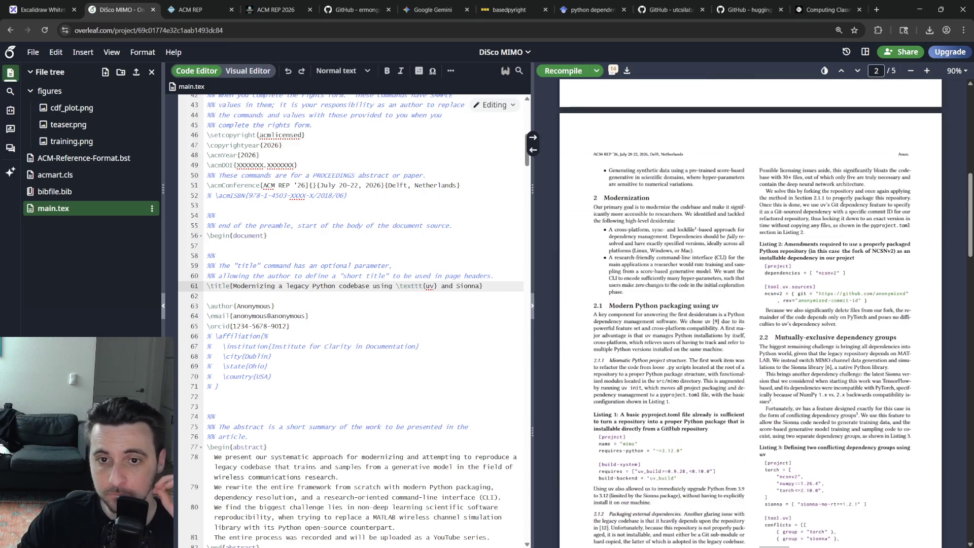
{"action": "scroll", "coordinate": [839, 195], "scroll_direction": "down", "scroll_amount": 3}
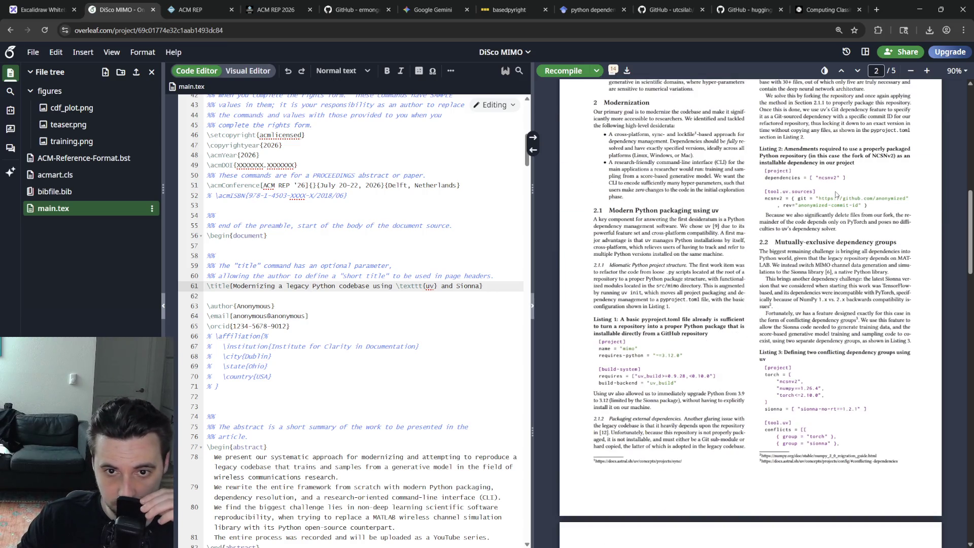
Locate the Section 2.1 text, dependency-groups paragraph and title word 'legacy' in the source from the preview
{"action": "double_click", "coordinate": [647, 233]}
{"action": "double_click", "coordinate": [639, 226]}
{"action": "scroll", "coordinate": [796, 226], "scroll_direction": "down", "scroll_amount": 3}
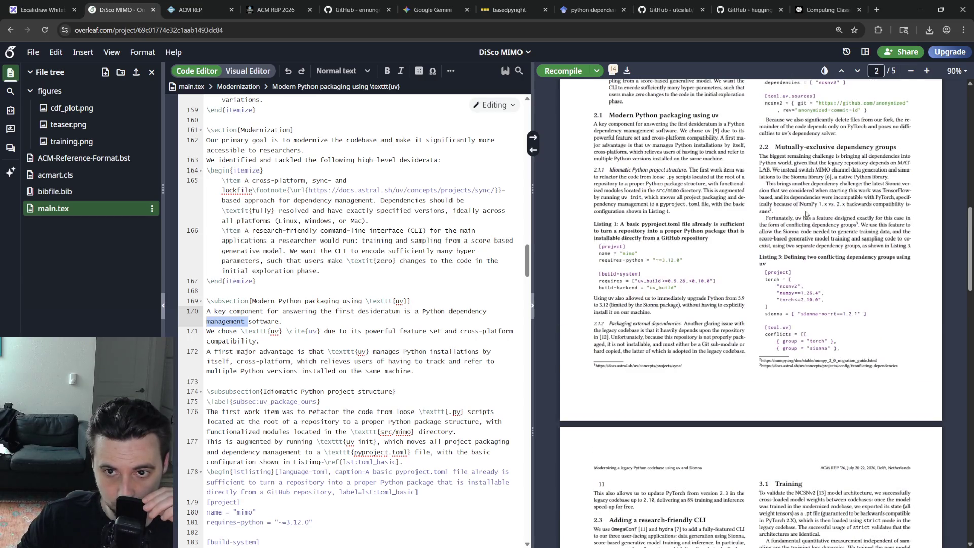
{"action": "double_click", "coordinate": [814, 191]}
{"action": "scroll", "coordinate": [792, 210], "scroll_direction": "up", "scroll_amount": 5}
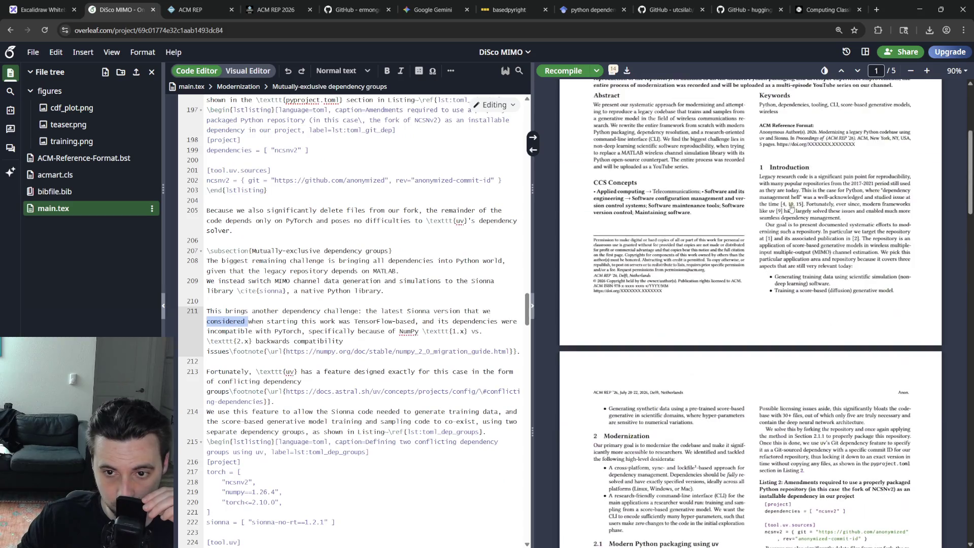
{"action": "scroll", "coordinate": [358, 343], "scroll_direction": "up", "scroll_amount": 5}
{"action": "scroll", "coordinate": [358, 342], "scroll_direction": "up", "scroll_amount": 5}
{"action": "scroll", "coordinate": [358, 343], "scroll_direction": "up", "scroll_amount": 5}
{"action": "scroll", "coordinate": [358, 342], "scroll_direction": "up", "scroll_amount": 10}
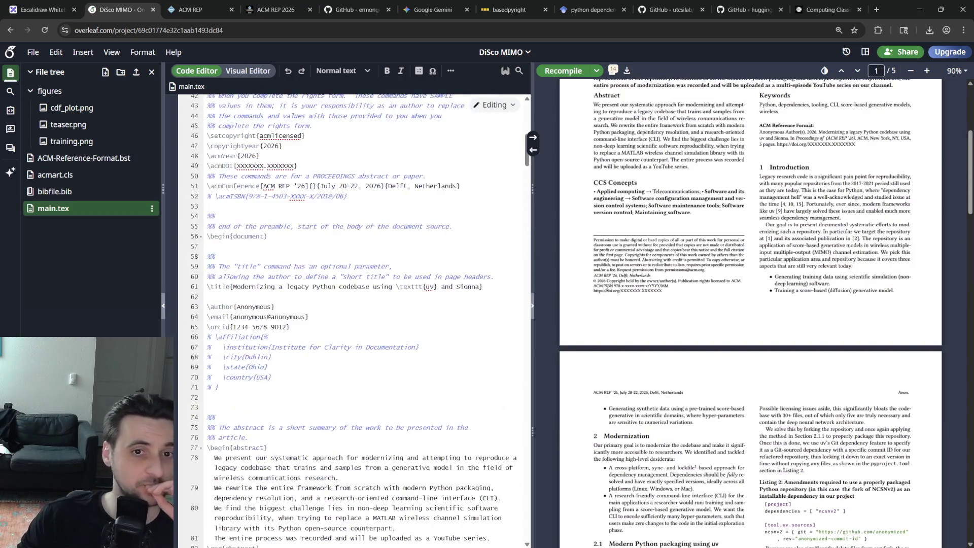
{"action": "scroll", "coordinate": [699, 191], "scroll_direction": "up", "scroll_amount": 5}
{"action": "double_click", "coordinate": [695, 143]}
{"action": "scroll", "coordinate": [368, 326], "scroll_direction": "down", "scroll_amount": 5}
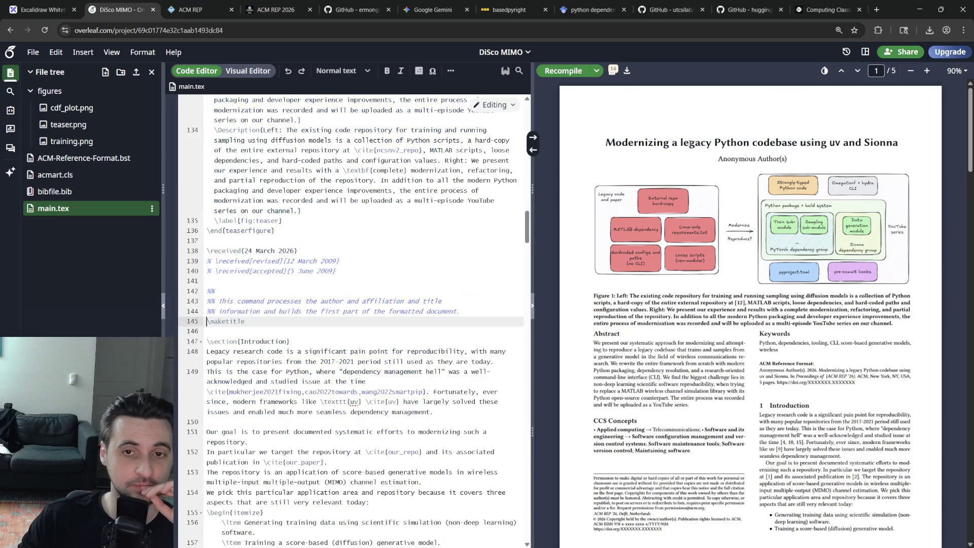
{"action": "scroll", "coordinate": [368, 326], "scroll_direction": "down", "scroll_amount": 3}
{"action": "scroll", "coordinate": [368, 327], "scroll_direction": "up", "scroll_amount": 5}
{"action": "scroll", "coordinate": [373, 316], "scroll_direction": "up", "scroll_amount": 5}
{"action": "scroll", "coordinate": [377, 310], "scroll_direction": "up", "scroll_amount": 5}
{"action": "scroll", "coordinate": [381, 305], "scroll_direction": "up", "scroll_amount": 3}
{"action": "scroll", "coordinate": [381, 305], "scroll_direction": "down", "scroll_amount": 3}
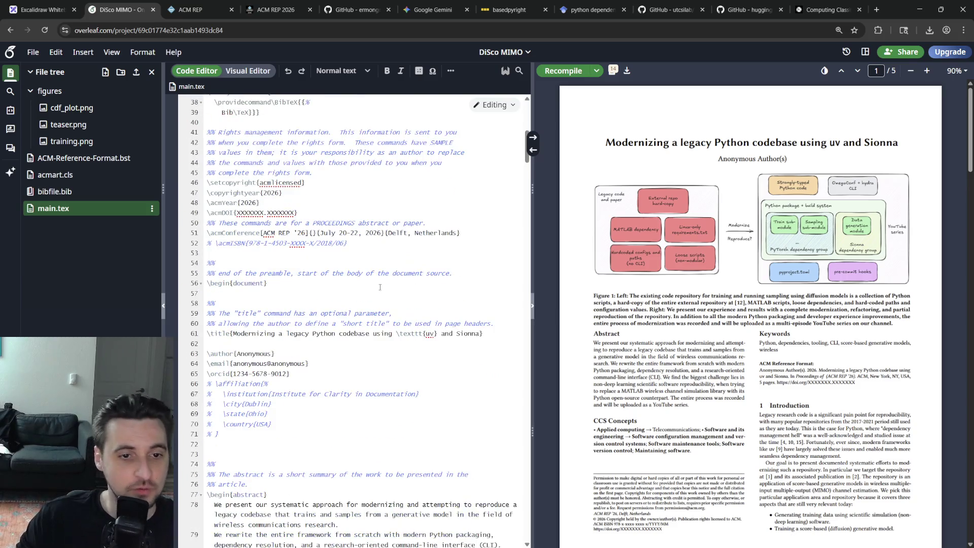
Insert 'research ' before 'codebase' in the \title line and recompile the preview
{"action": "left_click", "coordinate": [311, 333]}
{"action": "left_click", "coordinate": [339, 333]}
{"action": "type", "text": "research"}
{"action": "key", "text": "ctrl+s"}
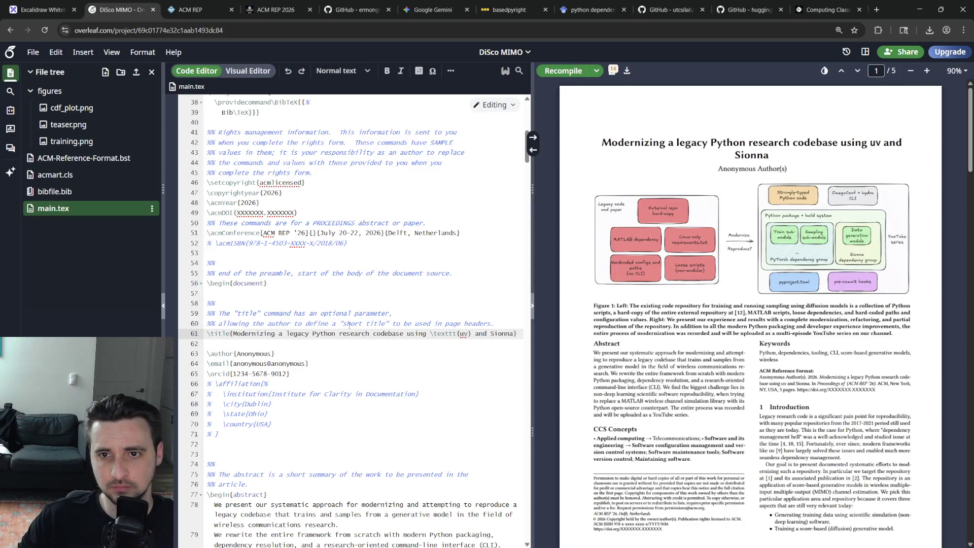
{"action": "scroll", "coordinate": [875, 191], "scroll_direction": "down", "scroll_amount": 5}
{"action": "scroll", "coordinate": [864, 179], "scroll_direction": "down", "scroll_amount": 5}
{"action": "scroll", "coordinate": [852, 168], "scroll_direction": "down", "scroll_amount": 5}
{"action": "scroll", "coordinate": [847, 161], "scroll_direction": "down", "scroll_amount": 3}
{"action": "scroll", "coordinate": [847, 161], "scroll_direction": "up", "scroll_amount": 5}
{"action": "scroll", "coordinate": [838, 164], "scroll_direction": "up", "scroll_amount": 5}
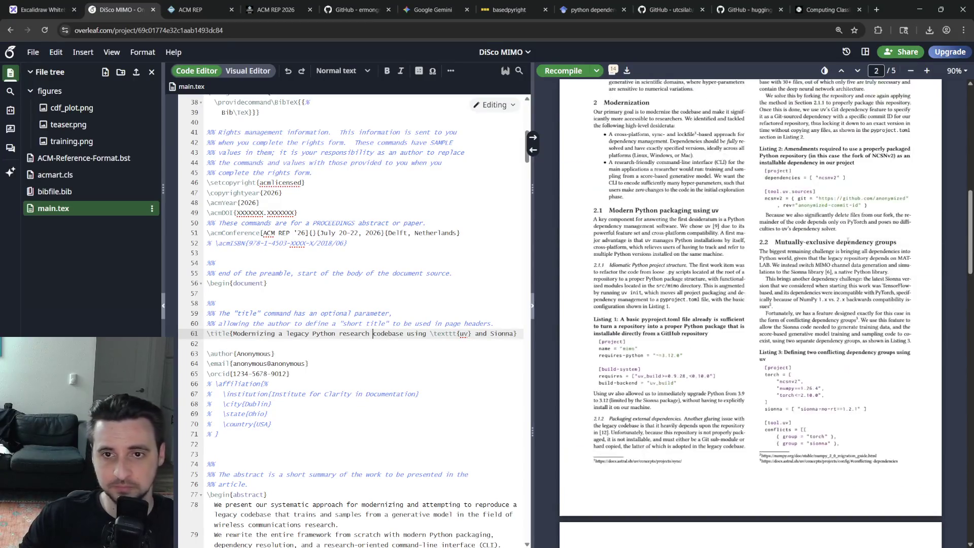
{"action": "scroll", "coordinate": [829, 166], "scroll_direction": "up", "scroll_amount": 5}
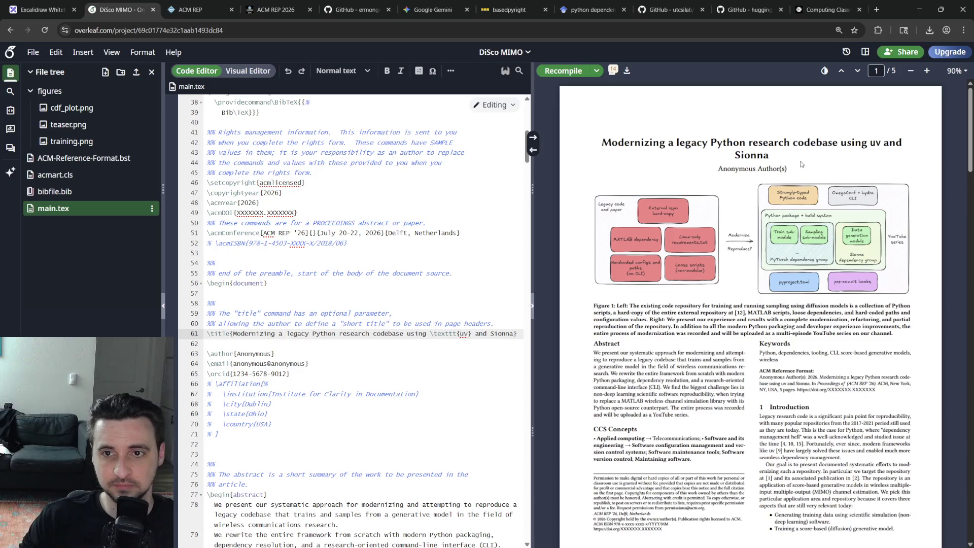
{"action": "double_click", "coordinate": [410, 334]}
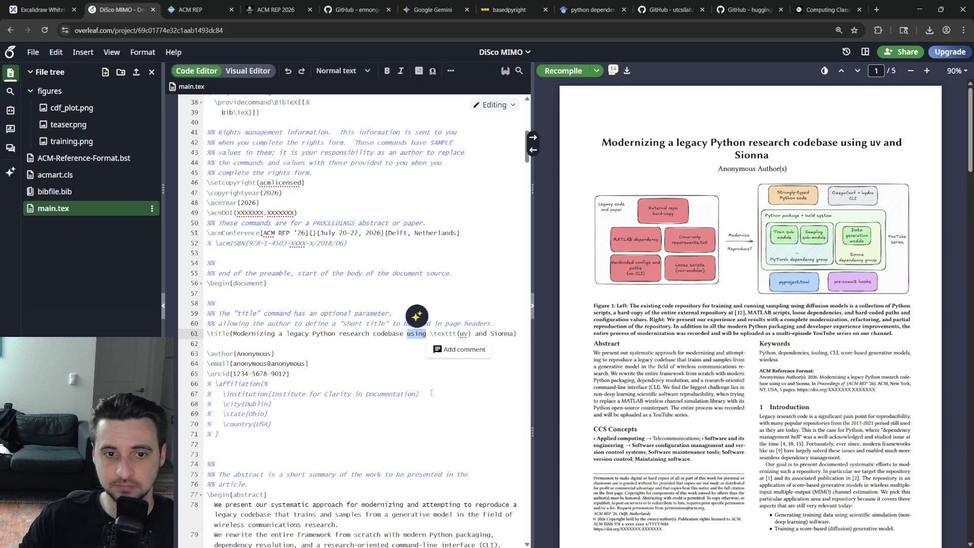
{"action": "left_click", "coordinate": [431, 393]}
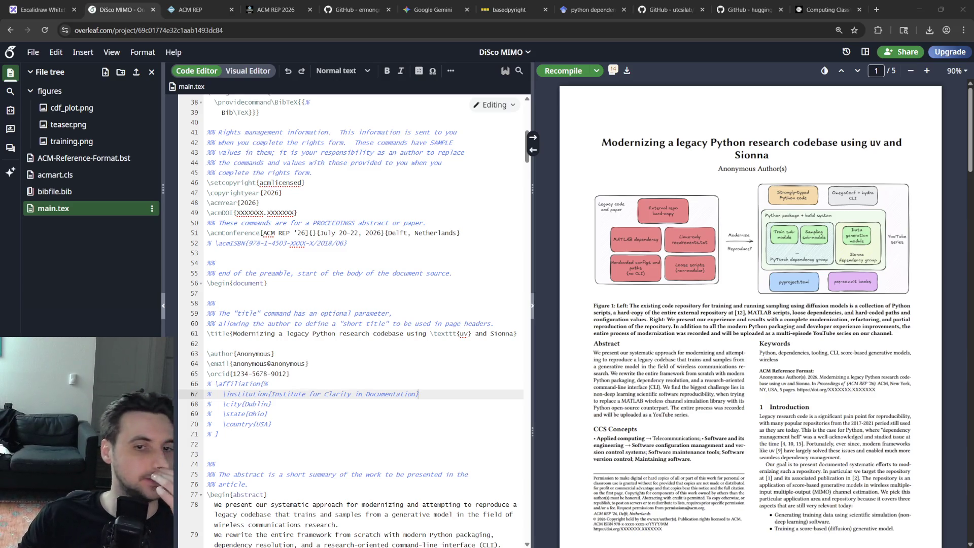
{"action": "left_click", "coordinate": [463, 334]}
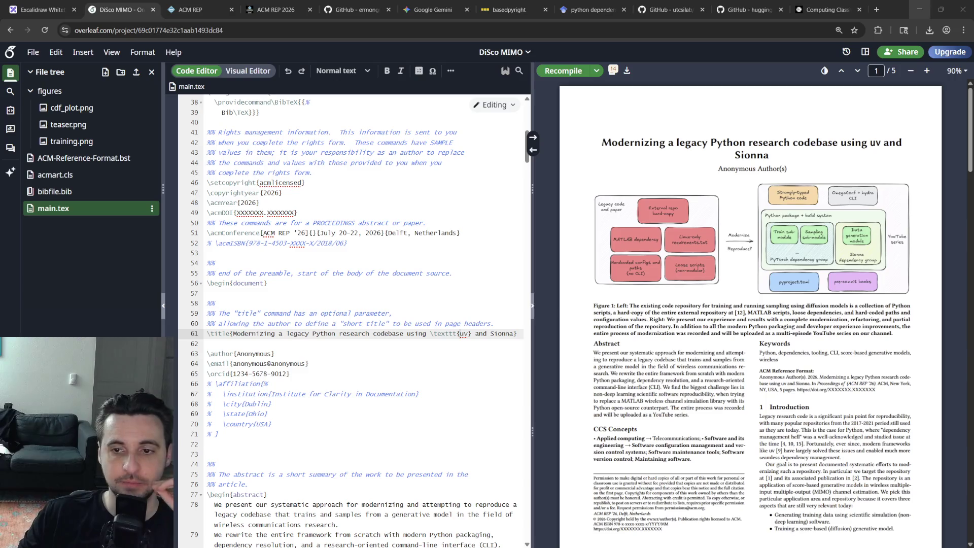
Download the compiled paper PDF and open the downloaded file in Chrome
{"action": "left_click", "coordinate": [410, 303]}
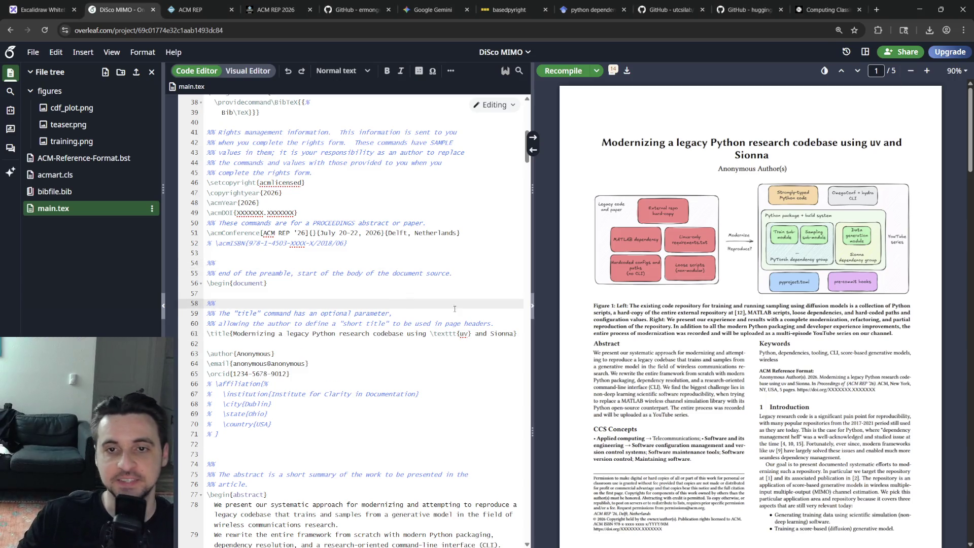
{"action": "key", "text": "Up"}
{"action": "key", "text": "Up"}
{"action": "key", "text": "Up"}
{"action": "key", "text": "End"}
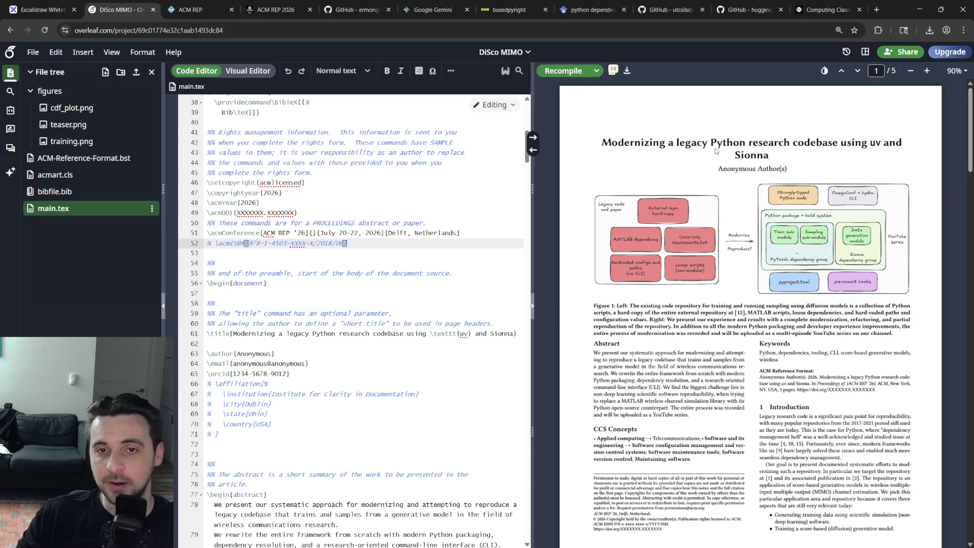
{"action": "left_click", "coordinate": [627, 71]}
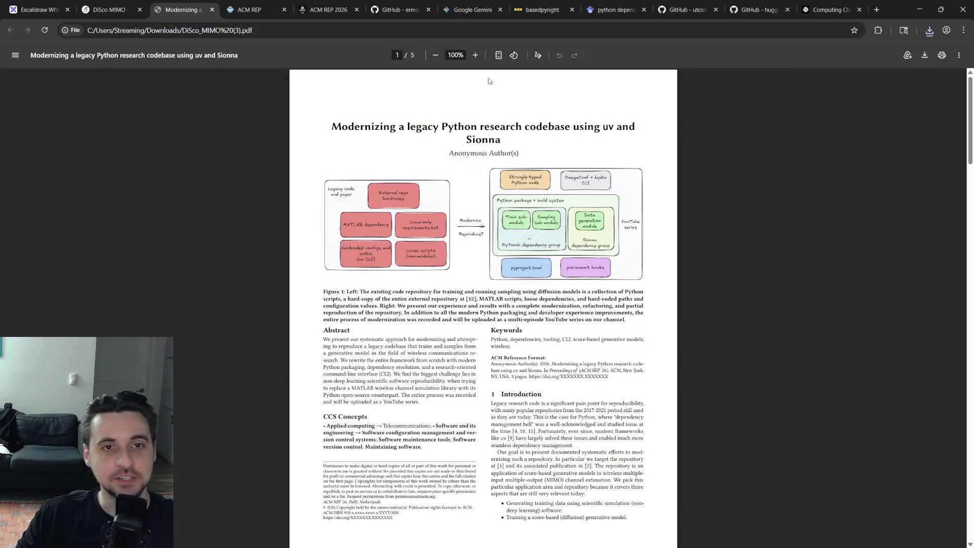
{"action": "left_click", "coordinate": [473, 55]}
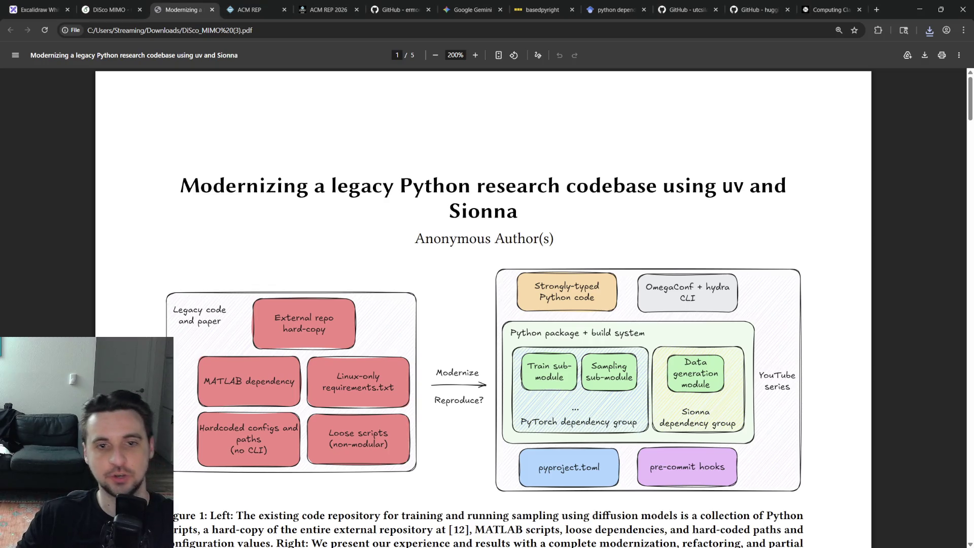
{"action": "scroll", "coordinate": [509, 237], "scroll_direction": "down", "scroll_amount": 2}
{"action": "scroll", "coordinate": [508, 237], "scroll_direction": "up", "scroll_amount": 1}
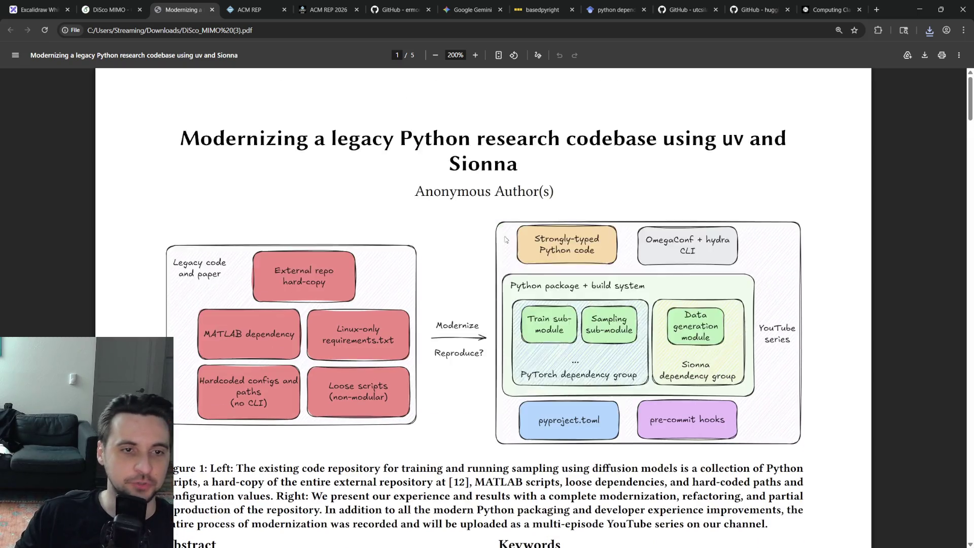
{"action": "scroll", "coordinate": [509, 237], "scroll_direction": "up", "scroll_amount": 1}
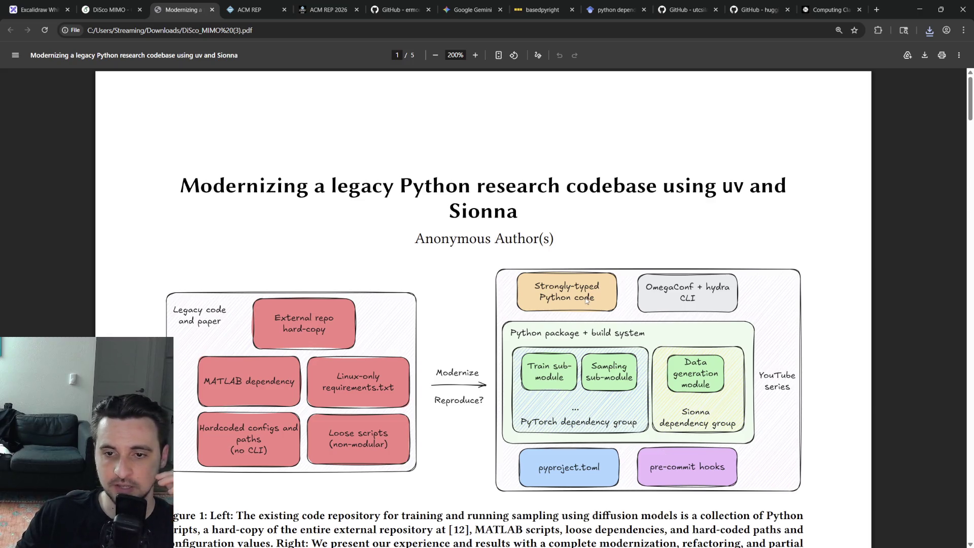
{"action": "scroll", "coordinate": [336, 405], "scroll_direction": "down", "scroll_amount": 1}
{"action": "scroll", "coordinate": [336, 404], "scroll_direction": "down", "scroll_amount": 1}
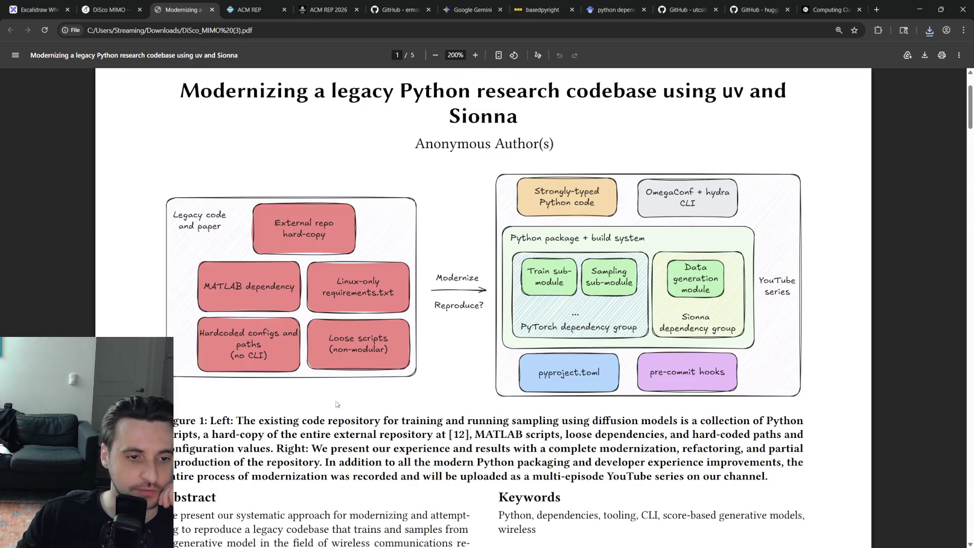
{"action": "scroll", "coordinate": [336, 404], "scroll_direction": "down", "scroll_amount": 1}
Read the Figure 1 caption in the zoomed PDF, selecting words such as 'sampling', then return to Overleaf
{"action": "triple_click", "coordinate": [538, 377]}
{"action": "left_click", "coordinate": [537, 377]}
{"action": "double_click", "coordinate": [576, 373]}
{"action": "left_click", "coordinate": [597, 405]}
{"action": "double_click", "coordinate": [531, 373]}
{"action": "left_click", "coordinate": [531, 373]}
{"action": "left_click", "coordinate": [106, 9]}
{"action": "scroll", "coordinate": [321, 285], "scroll_direction": "down", "scroll_amount": 3}
Find 'diffusion' in the teaser caption, replace it with 'score-based generative', recompile and switch to the downloaded PDF
{"action": "left_click", "coordinate": [380, 397]}
{"action": "double_click", "coordinate": [411, 372]}
{"action": "scroll", "coordinate": [383, 420], "scroll_direction": "down", "scroll_amount": 4}
{"action": "key", "text": "ctrl+f"}
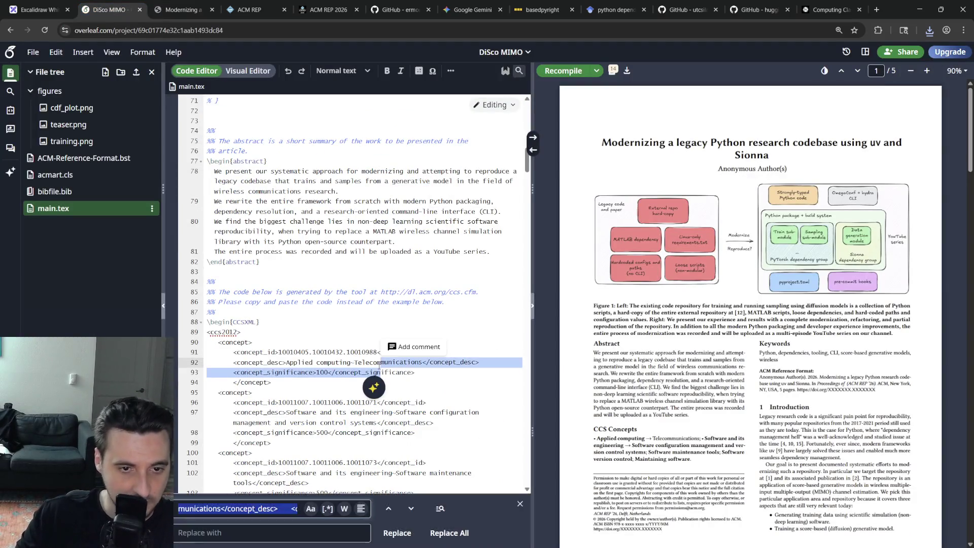
{"action": "type", "text": "diffusion"}
{"action": "key", "text": "Escape"}
{"action": "key", "text": "shift+Left"}
{"action": "key", "text": "shift+Left"}
{"action": "key", "text": "shift+Left"}
{"action": "key", "text": "shift+Right"}
{"action": "key", "text": "shift+Right"}
{"action": "key", "text": "shift+Right"}
{"action": "type", "text": "score-based generative"}
{"action": "key", "text": "ctrl+s"}
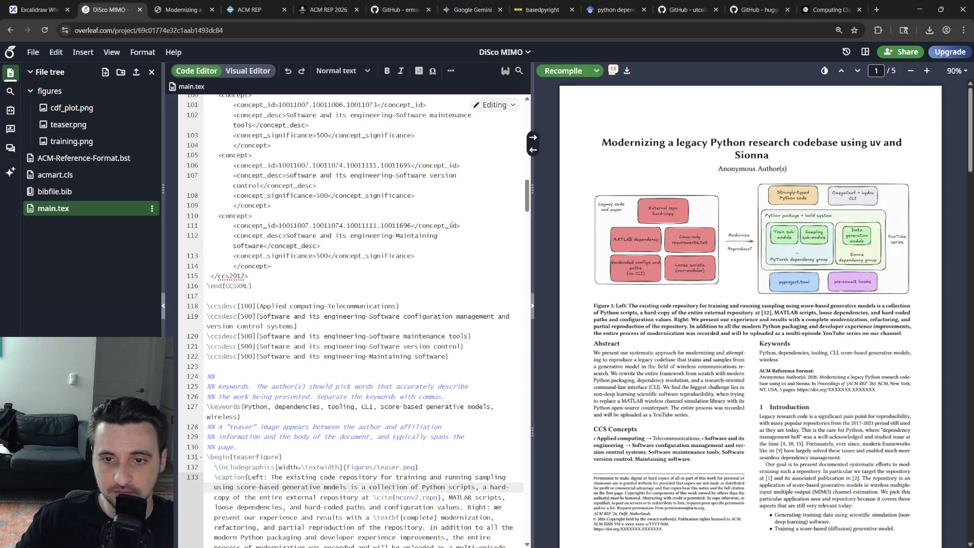
{"action": "left_click", "coordinate": [183, 9]}
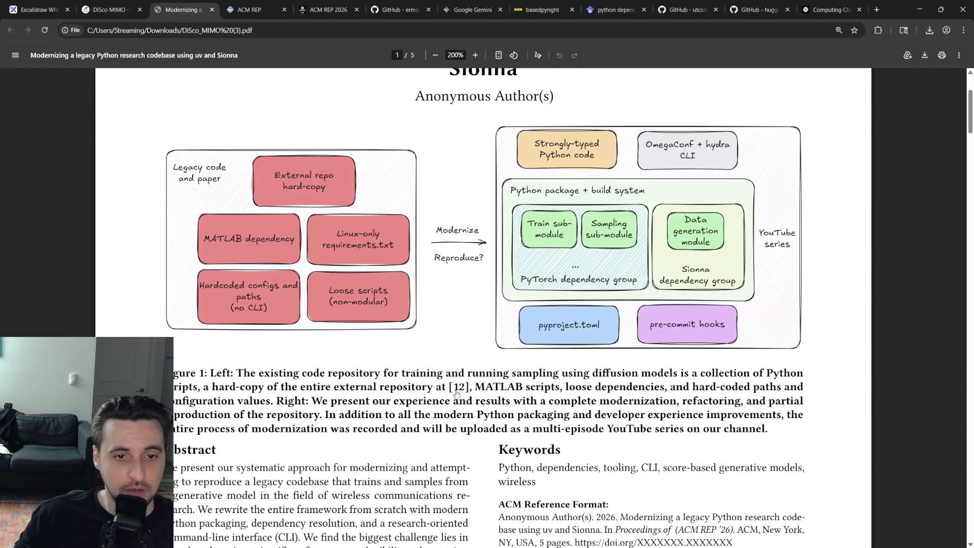
Reread the caption's second line on legacy problems (copy, hard, loose dependencies) in the PDF, then return to the Overleaf project
{"action": "key", "text": "End"}
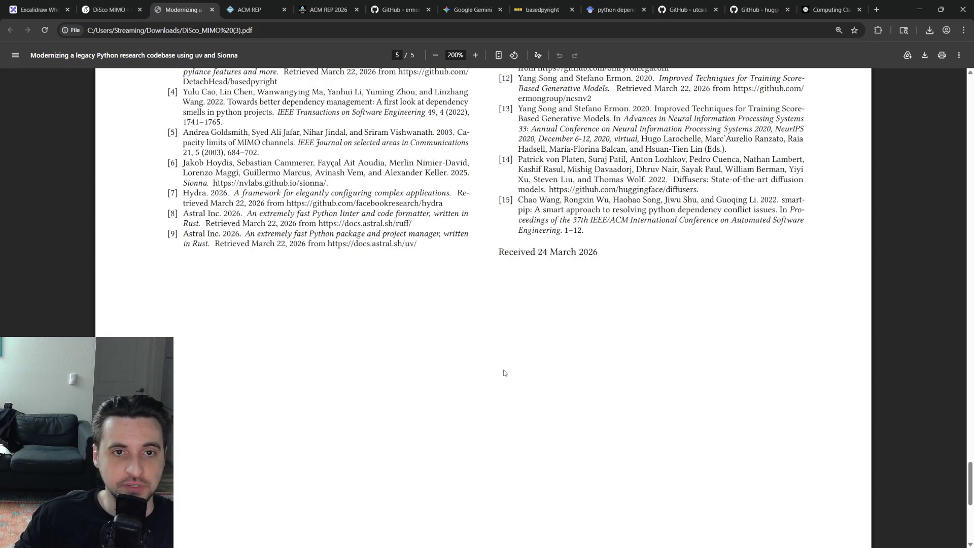
{"action": "scroll", "coordinate": [504, 373], "scroll_direction": "up", "scroll_amount": 10}
{"action": "scroll", "coordinate": [504, 373], "scroll_direction": "up", "scroll_amount": 10}
{"action": "scroll", "coordinate": [495, 376], "scroll_direction": "up", "scroll_amount": 10}
{"action": "scroll", "coordinate": [489, 377], "scroll_direction": "up", "scroll_amount": 10}
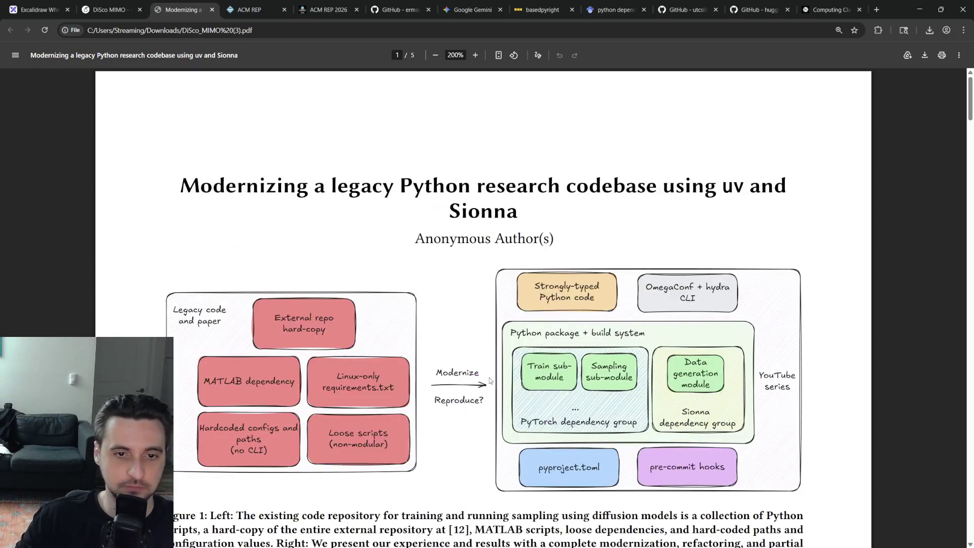
{"action": "scroll", "coordinate": [489, 378], "scroll_direction": "down", "scroll_amount": 1}
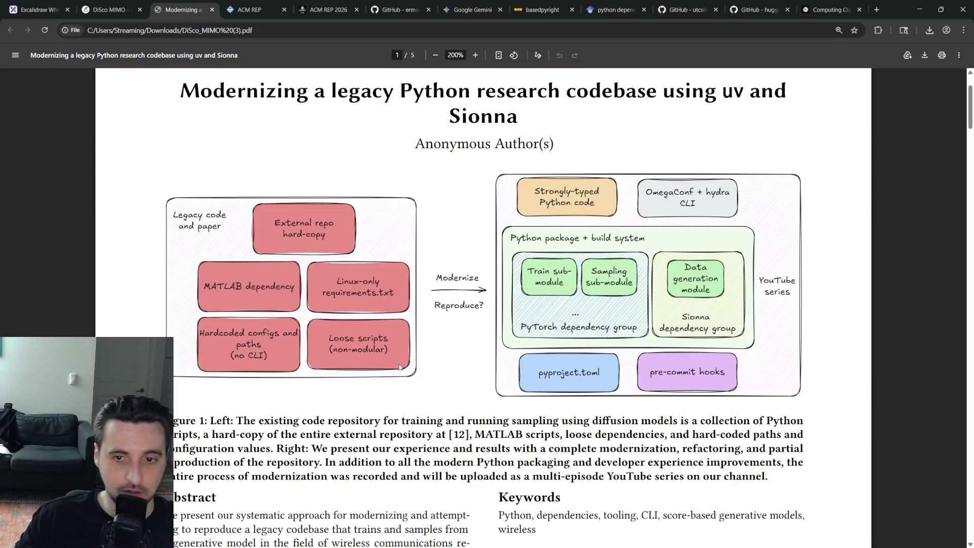
{"action": "left_click_drag", "start_coordinate": [224, 434], "coordinate": [328, 435]}
{"action": "triple_click", "coordinate": [252, 435]}
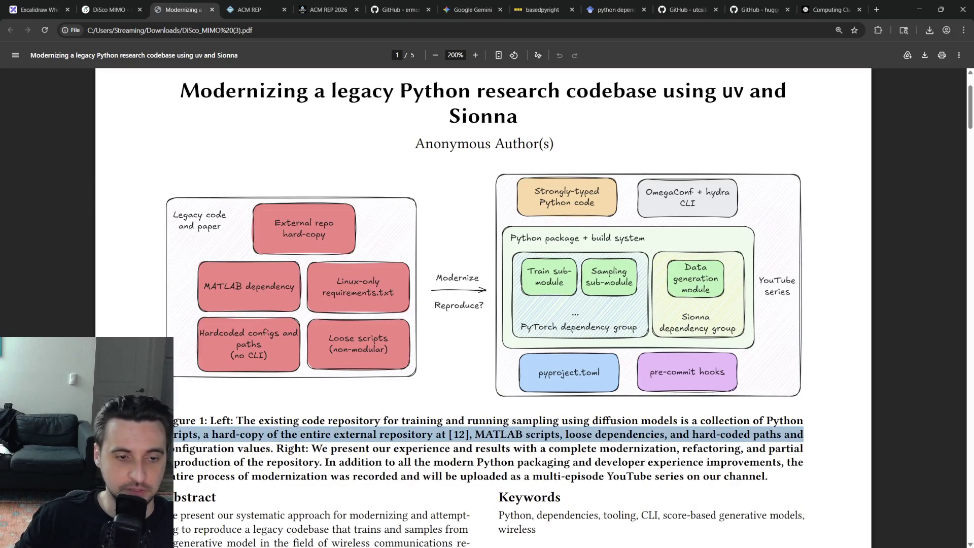
{"action": "double_click", "coordinate": [252, 435]}
{"action": "triple_click", "coordinate": [236, 434]}
{"action": "left_click", "coordinate": [237, 435]}
{"action": "double_click", "coordinate": [238, 435]}
{"action": "triple_click", "coordinate": [238, 435]}
{"action": "left_click", "coordinate": [238, 435]}
{"action": "triple_click", "coordinate": [238, 433]}
{"action": "left_click_drag", "start_coordinate": [499, 435], "coordinate": [656, 434]}
{"action": "double_click", "coordinate": [630, 435]}
{"action": "triple_click", "coordinate": [629, 435]}
{"action": "left_click", "coordinate": [629, 435]}
{"action": "triple_click", "coordinate": [630, 435]}
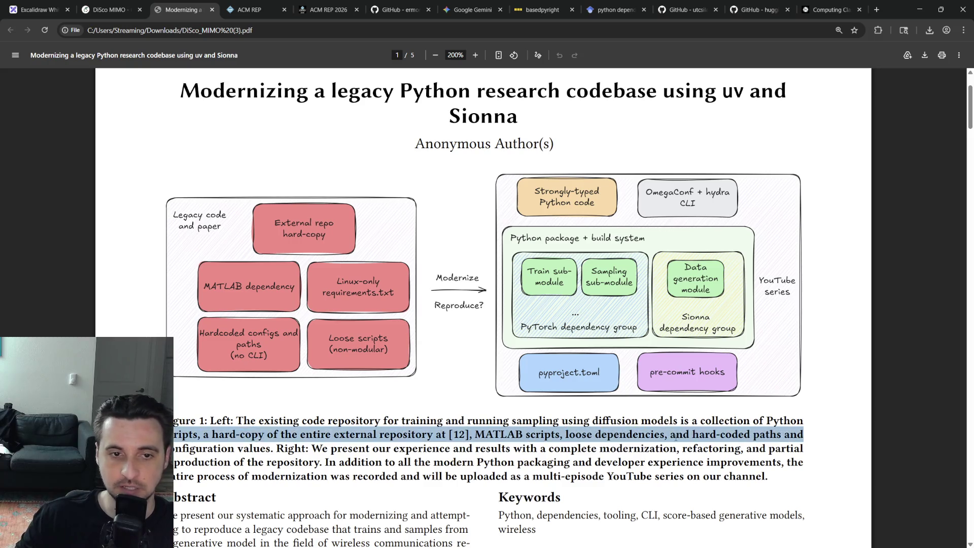
{"action": "left_click", "coordinate": [629, 435]}
{"action": "triple_click", "coordinate": [679, 435]}
{"action": "left_click", "coordinate": [627, 440]}
{"action": "triple_click", "coordinate": [628, 434]}
{"action": "left_click", "coordinate": [627, 435]}
{"action": "double_click", "coordinate": [629, 435]}
{"action": "left_click", "coordinate": [599, 448]}
{"action": "left_click", "coordinate": [128, 5]}
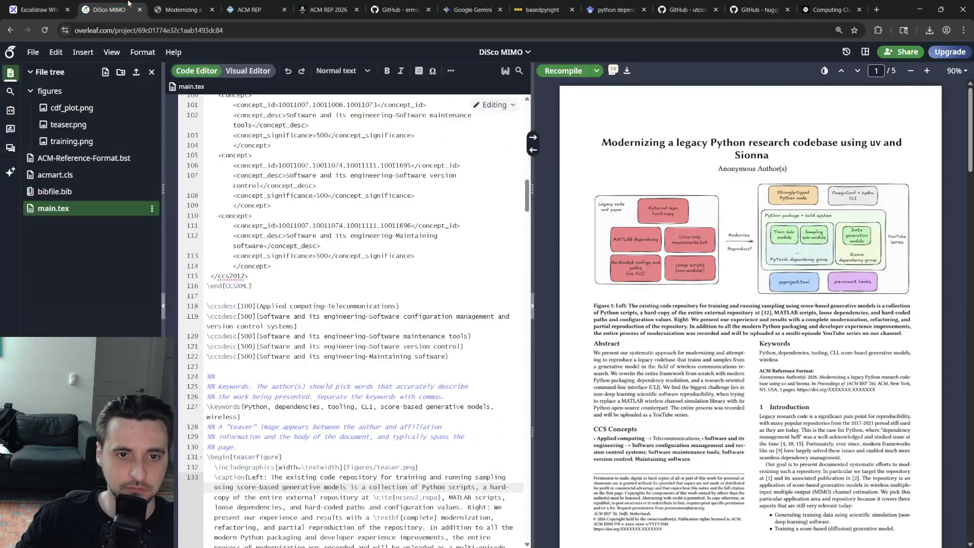
{"action": "scroll", "coordinate": [403, 389], "scroll_direction": "down", "scroll_amount": 3}
Find 'loose' in the description, reword it to dependency versions, remove a redundant 'and', and compare with the PDF
{"action": "left_click", "coordinate": [402, 423]}
{"action": "key", "text": "ctrl+f"}
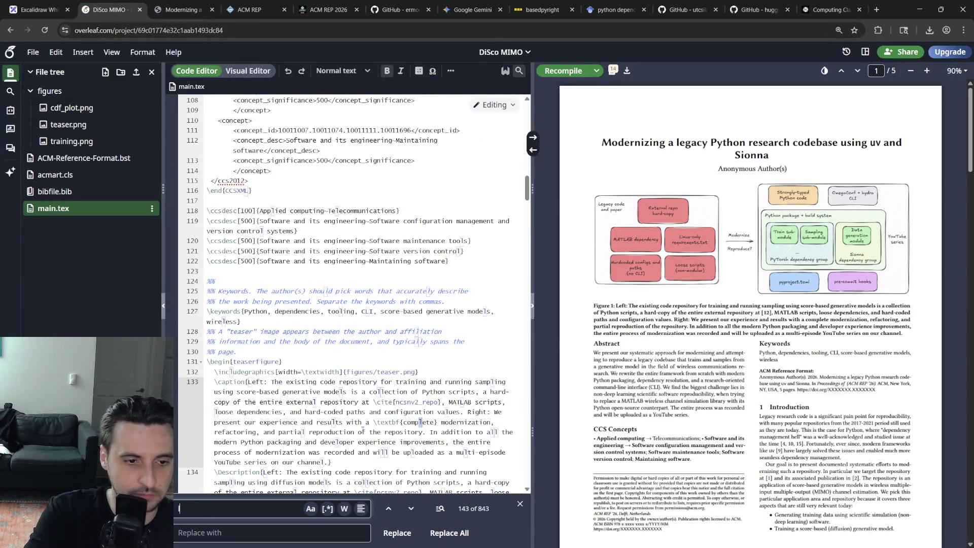
{"action": "type", "text": "loose"}
{"action": "key", "text": "Escape"}
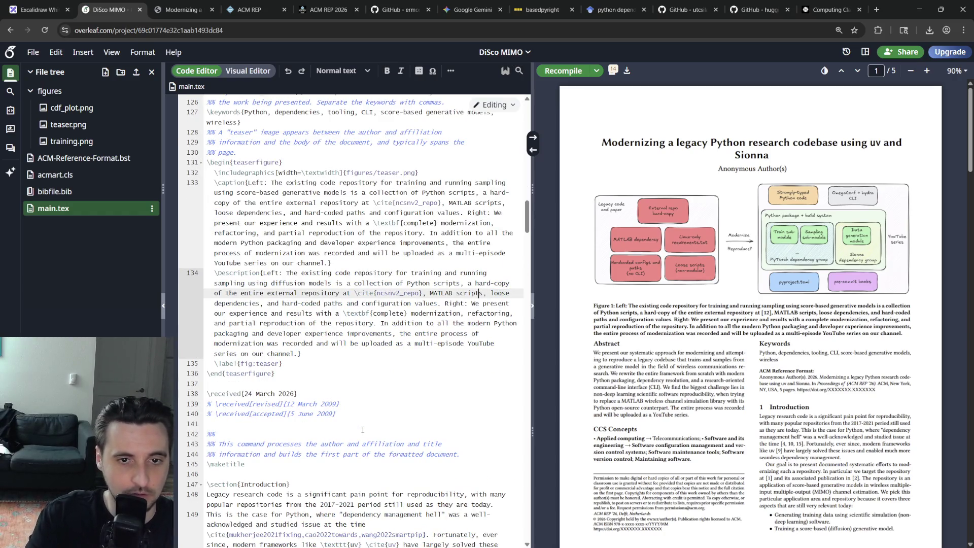
{"action": "left_click", "coordinate": [263, 304]}
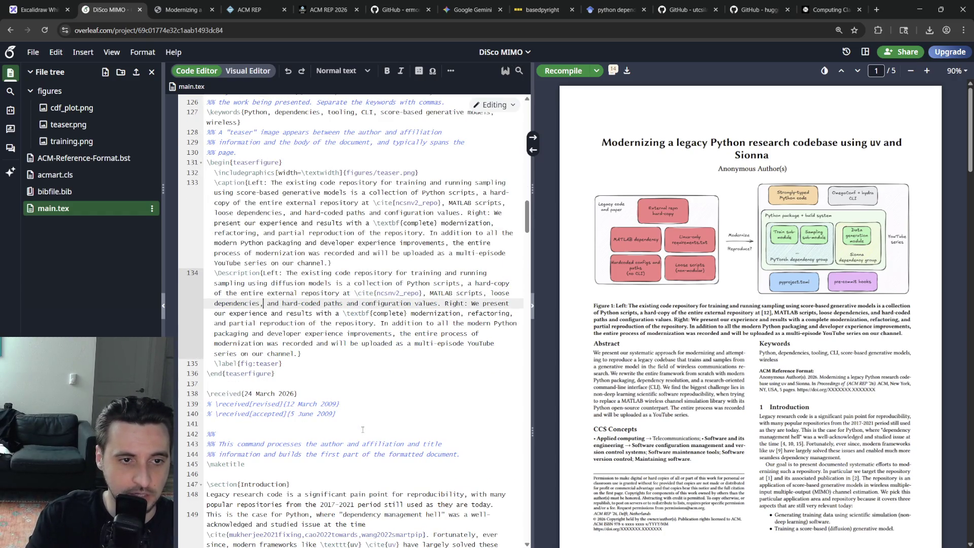
{"action": "key", "text": "BackSpace"}
{"action": "key", "text": "BackSpace"}
{"action": "key", "text": "BackSpace"}
{"action": "type", "text": "y version"}
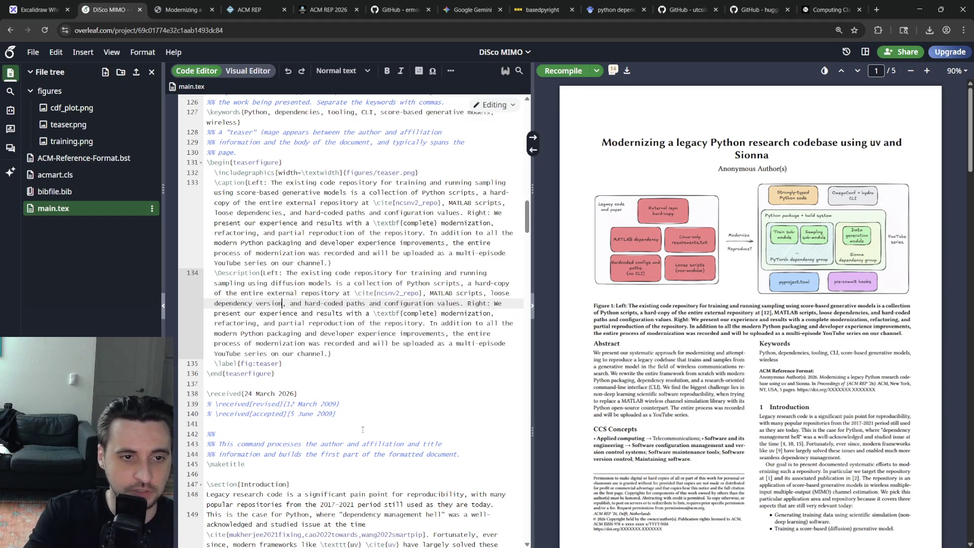
{"action": "type", "text": "s"}
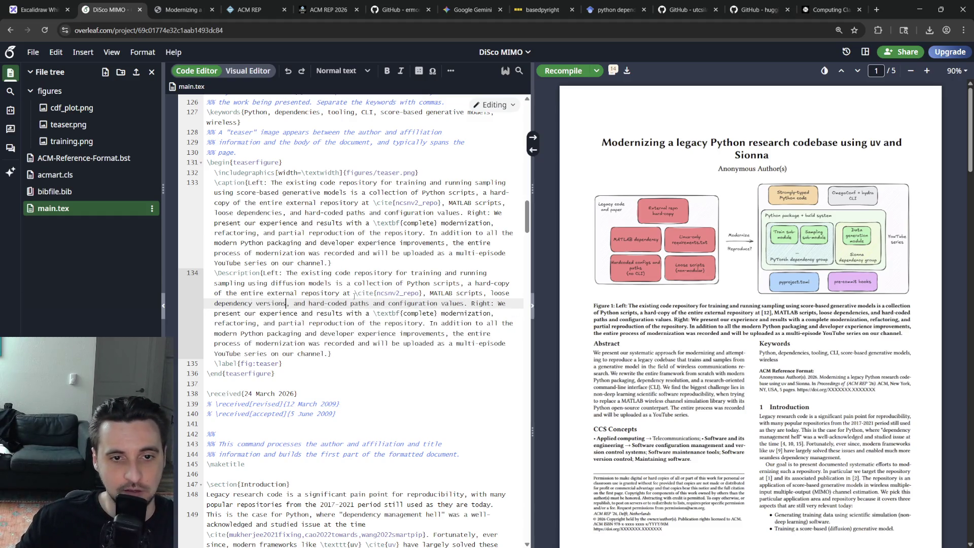
{"action": "double_click", "coordinate": [302, 304]}
{"action": "key", "text": "BackSpace"}
{"action": "key", "text": "BackSpace"}
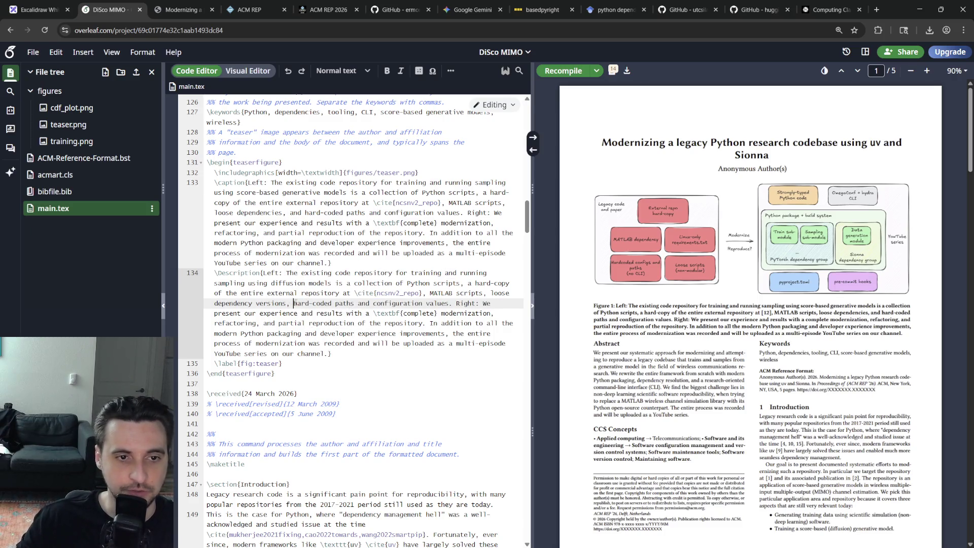
{"action": "double_click", "coordinate": [362, 303]}
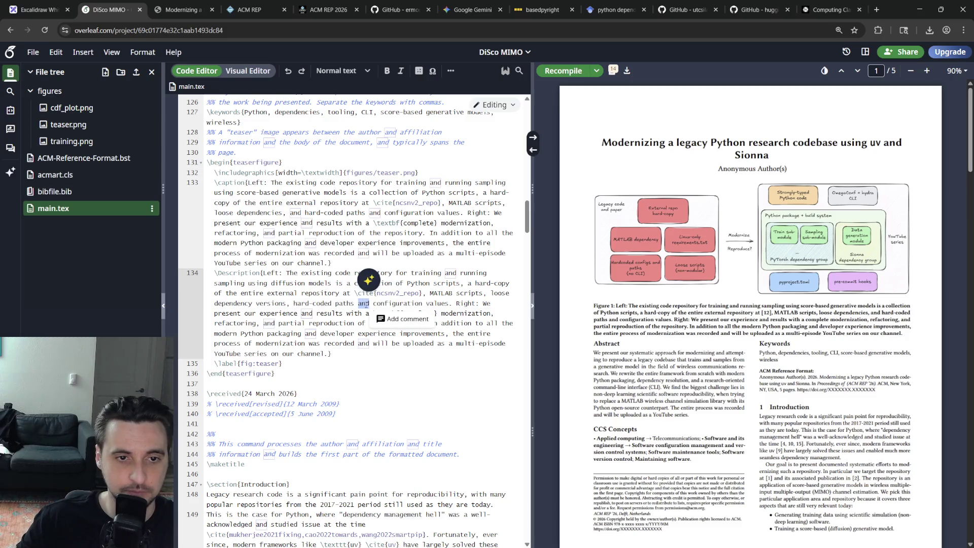
{"action": "left_click", "coordinate": [366, 304]}
{"action": "key", "text": "ctrl+Tab"}
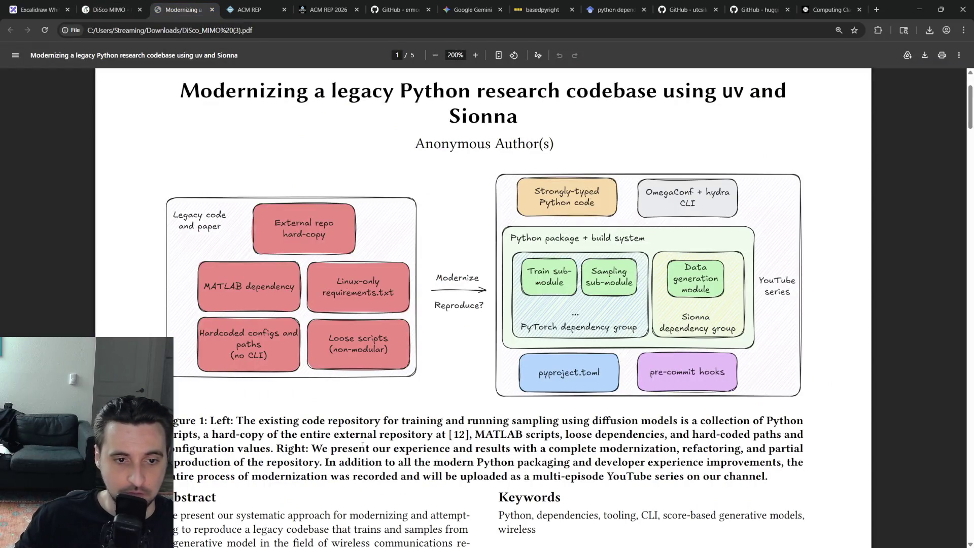
{"action": "key", "text": "ctrl+shift+Tab"}
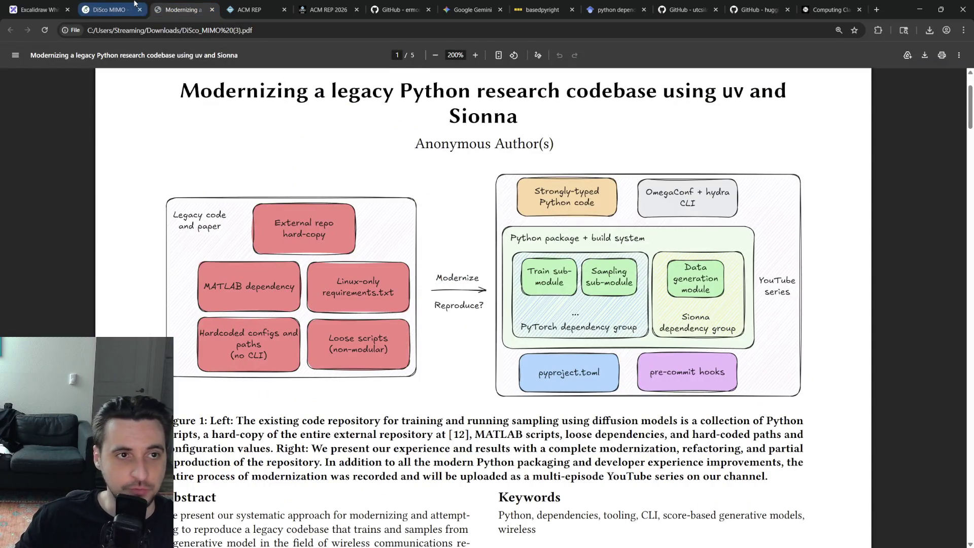
Replace 'present' and cut 'experience and results with a' from the description's modernization sentence
{"action": "left_click", "coordinate": [399, 283]}
{"action": "double_click", "coordinate": [237, 313]}
{"action": "type", "text": "do"}
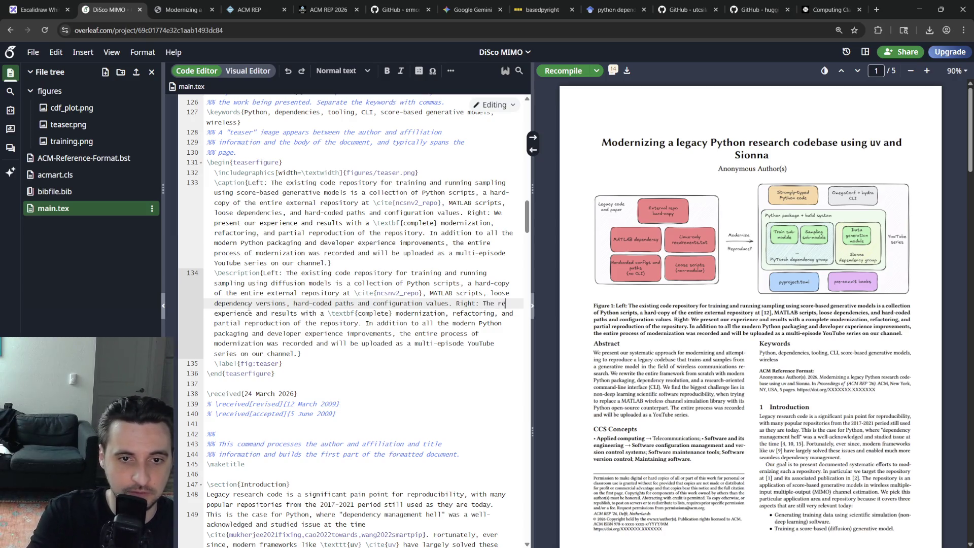
{"action": "type", "text": "he result"}
{"action": "key", "text": "shift+Right"}
{"action": "key", "text": "shift+Right"}
{"action": "key", "text": "shift+Right"}
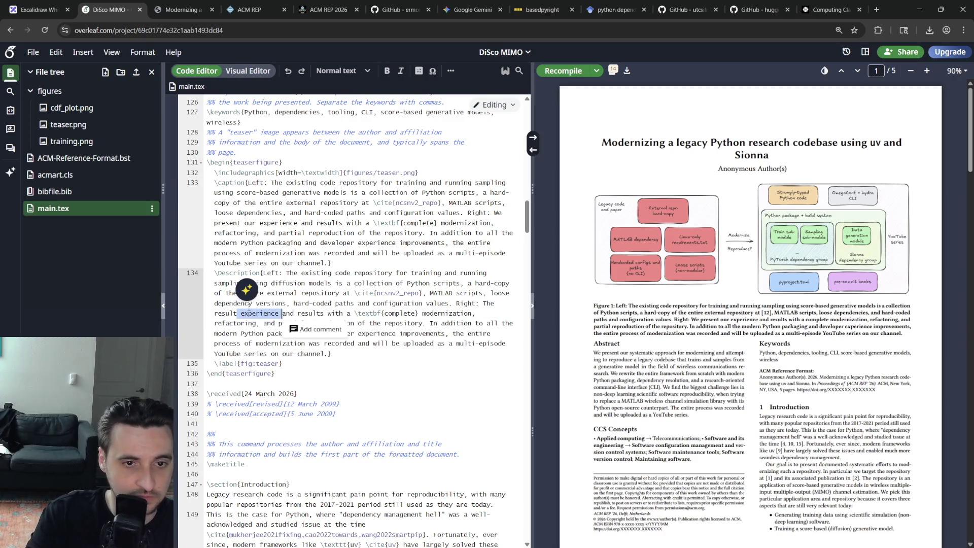
{"action": "key", "text": "shift+Right"}
{"action": "key", "text": "shift+Right"}
{"action": "key", "text": "shift+Right"}
{"action": "type", "text": "of our"}
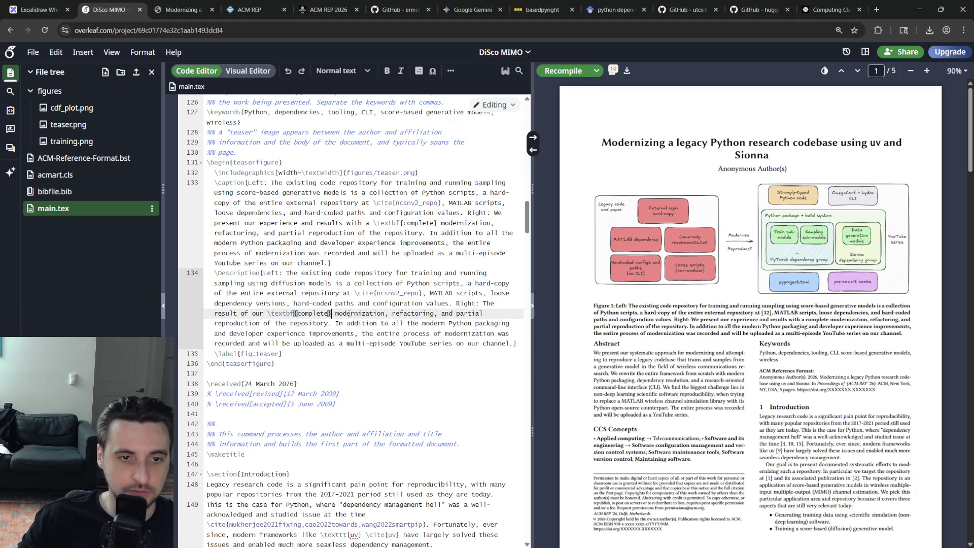
{"action": "left_click", "coordinate": [332, 313]}
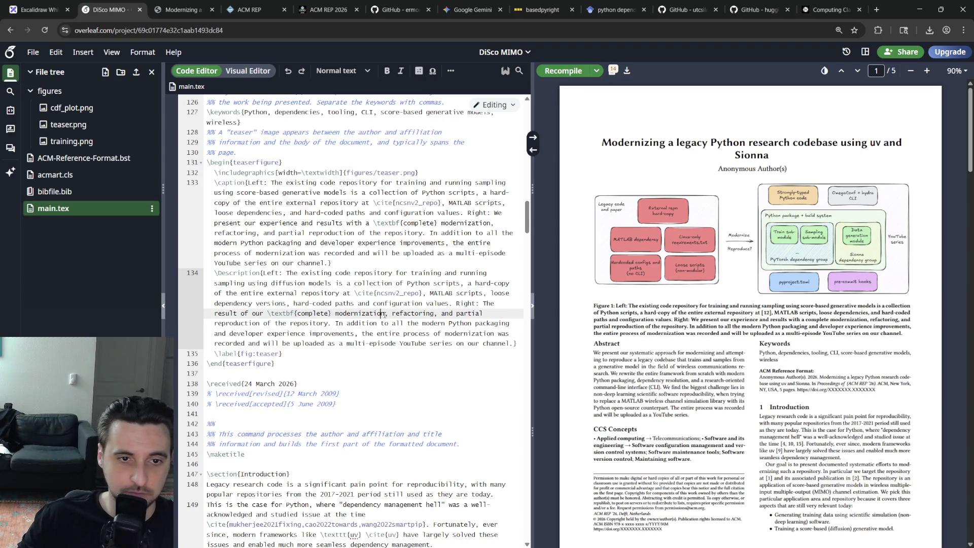
{"action": "type", "text": "(re-"}
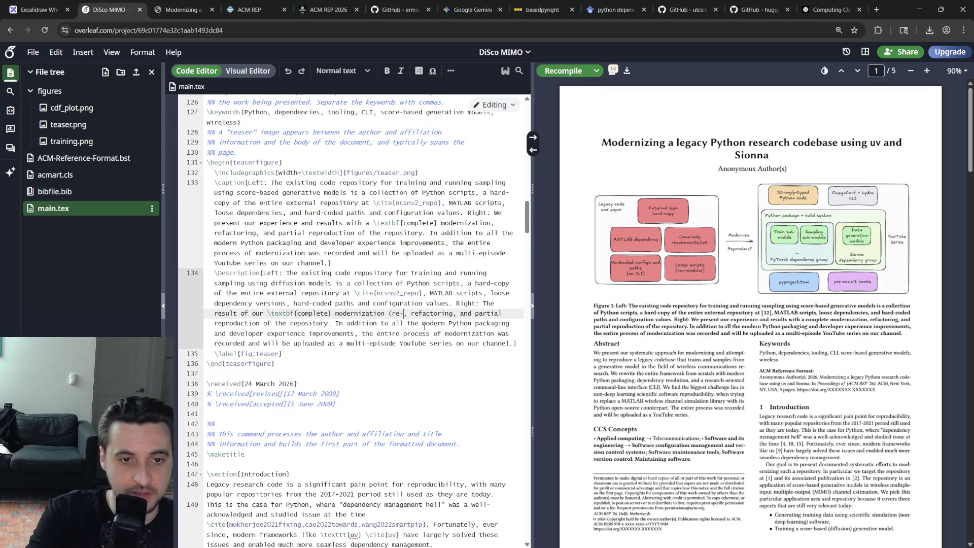
{"action": "type", "text": "implementation"}
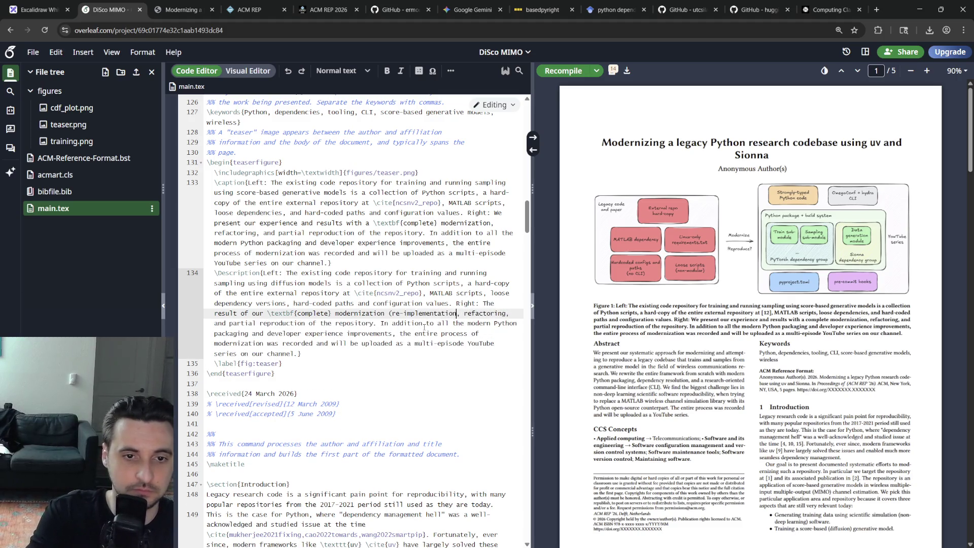
{"action": "type", "text": ")"}
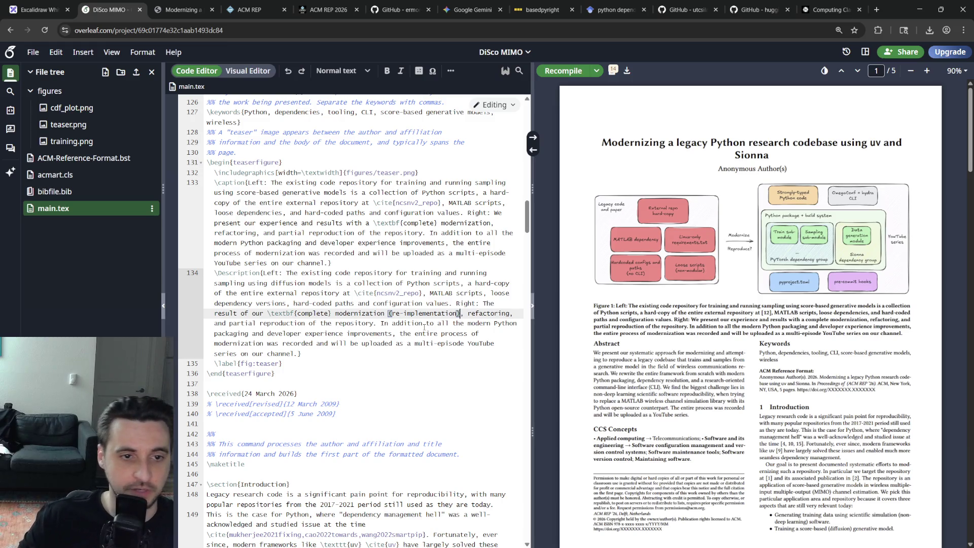
Delete 'modern' before Python, remove 'of modernization', and change 'In addition to' to 'Featuring'
{"action": "left_click", "coordinate": [403, 324]}
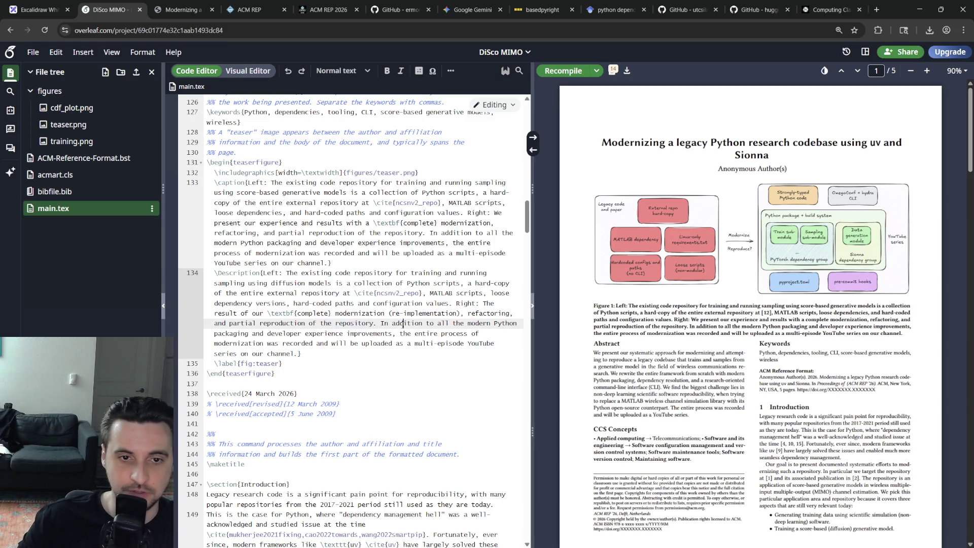
{"action": "double_click", "coordinate": [355, 323]}
{"action": "double_click", "coordinate": [476, 323]}
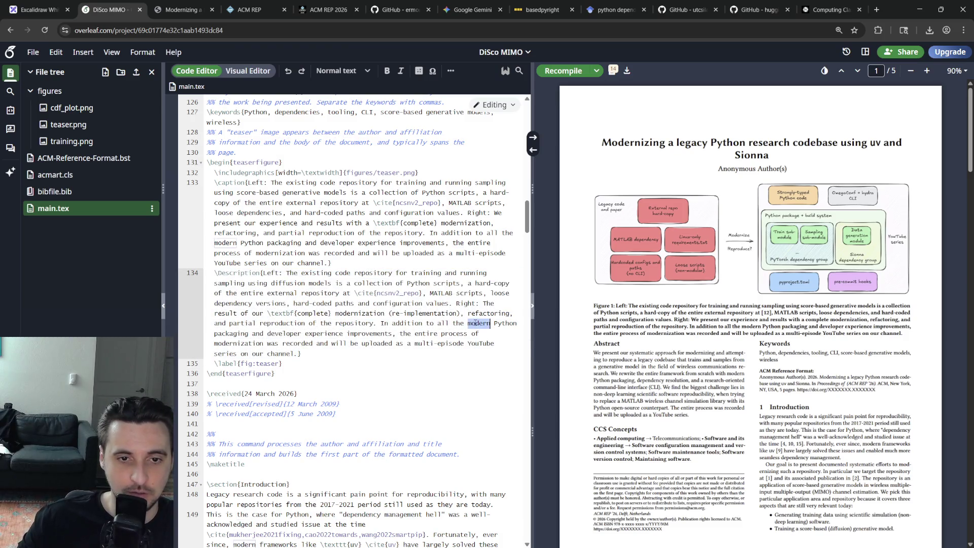
{"action": "key", "text": "BackSpace"}
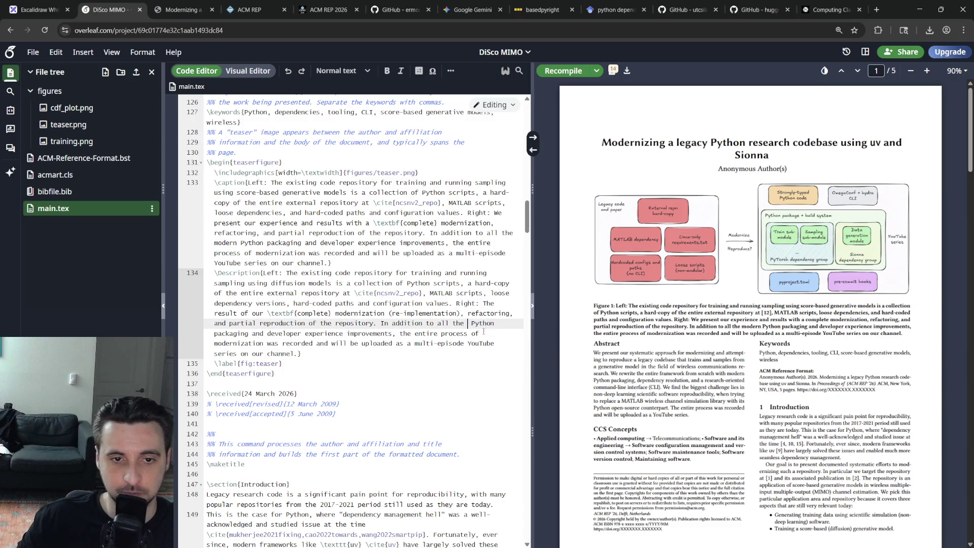
{"action": "key", "text": "BackSpace"}
{"action": "key", "text": "BackSpace"}
{"action": "key", "text": "BackSpace"}
{"action": "key", "text": "BackSpace"}
{"action": "key", "text": "BackSpace"}
{"action": "key", "text": "BackSpace"}
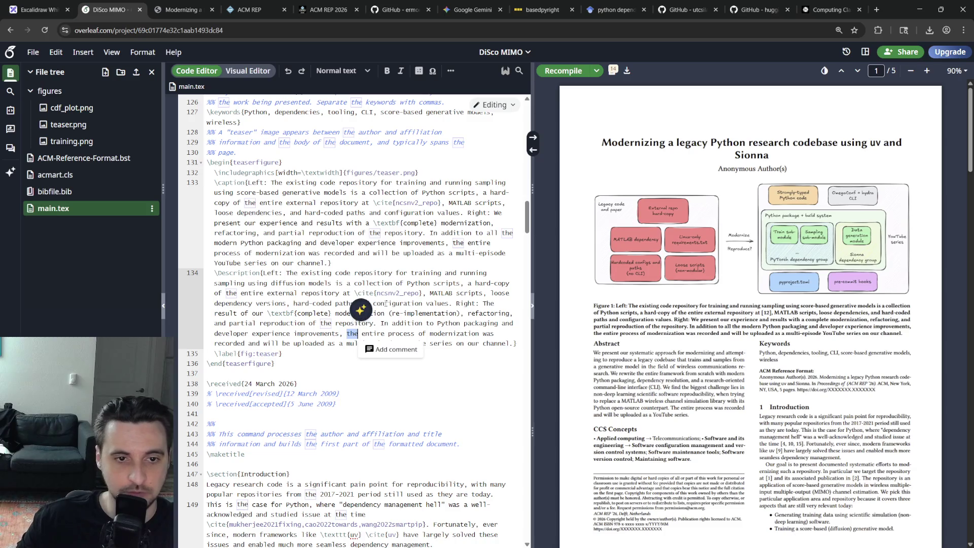
{"action": "left_click", "coordinate": [432, 333]}
{"action": "double_click", "coordinate": [432, 333]}
{"action": "key", "text": "BackSpace"}
{"action": "key", "text": "BackSpace"}
{"action": "key", "text": "BackSpace"}
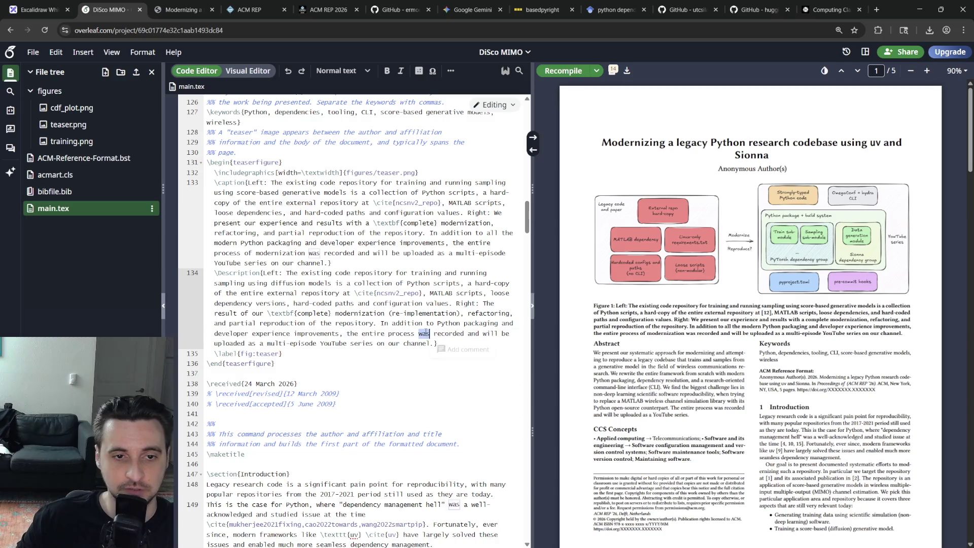
{"action": "double_click", "coordinate": [385, 323]}
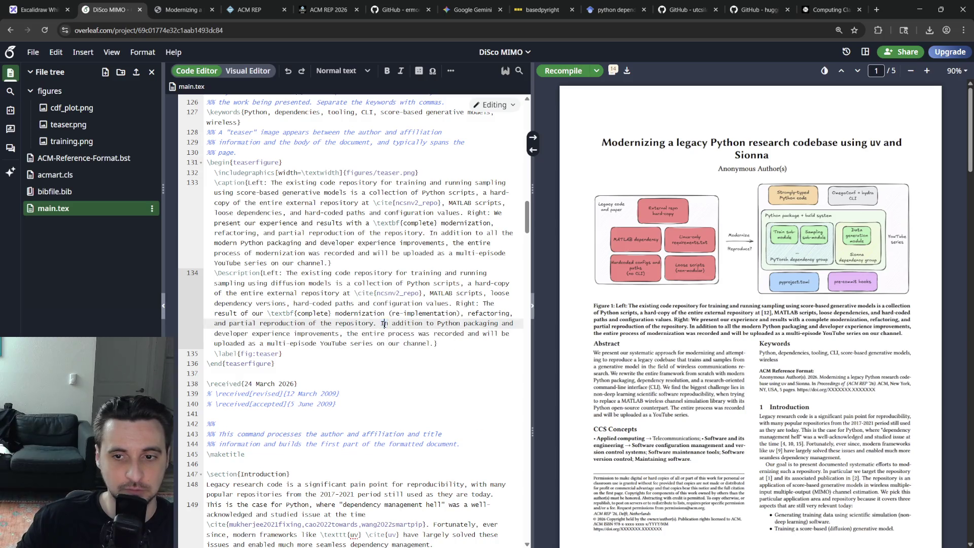
{"action": "type", "text": "Featuring"}
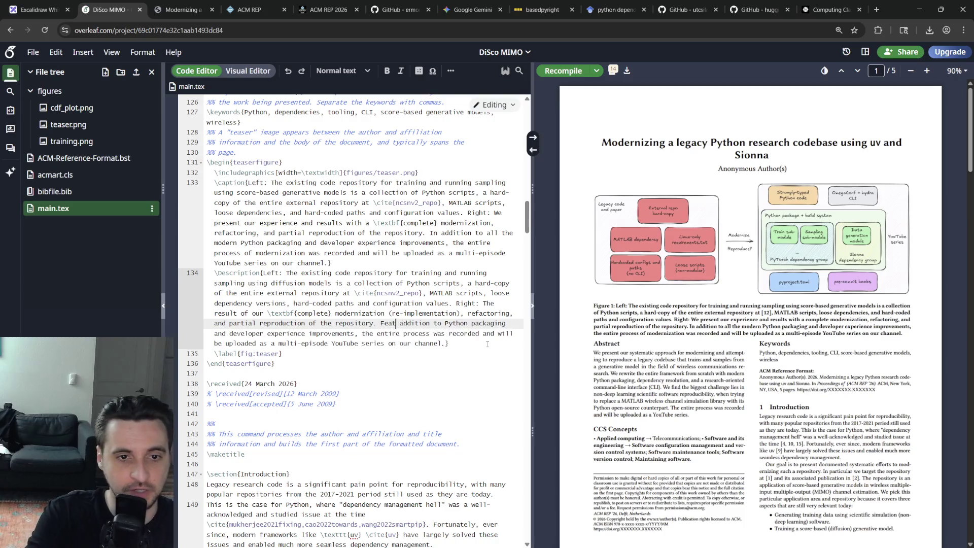
{"action": "key", "text": "Delete"}
{"action": "key", "text": "Delete"}
{"action": "key", "text": "Delete"}
{"action": "key", "text": "Delete"}
{"action": "key", "text": "Delete"}
{"action": "key", "text": "Delete"}
{"action": "key", "text": "Delete"}
{"action": "key", "text": "Delete"}
{"action": "key", "text": "Delete"}
{"action": "key", "text": "Down"}
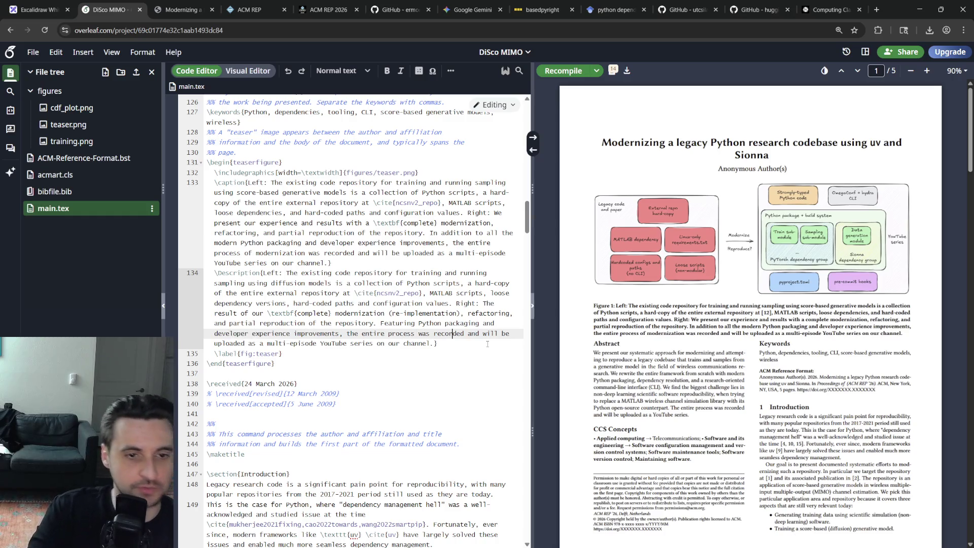
Drop 'on our channel' so the description ends with 'YouTube series', recompile, and switch to the downloaded PDF
{"action": "triple_click", "coordinate": [396, 343]}
{"action": "left_click", "coordinate": [406, 344]}
{"action": "left_click", "coordinate": [381, 333]}
{"action": "key", "text": "ctrl+s"}
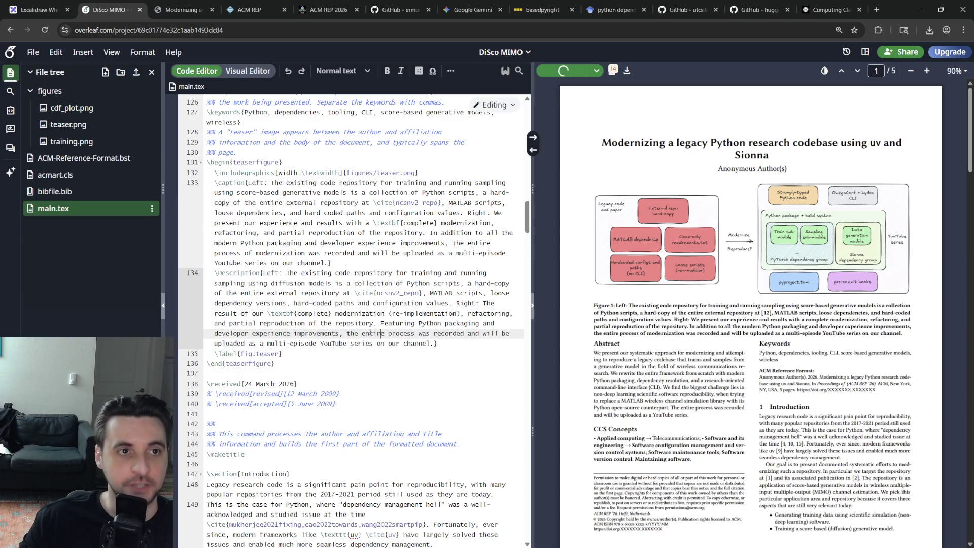
{"action": "left_click", "coordinate": [400, 344]}
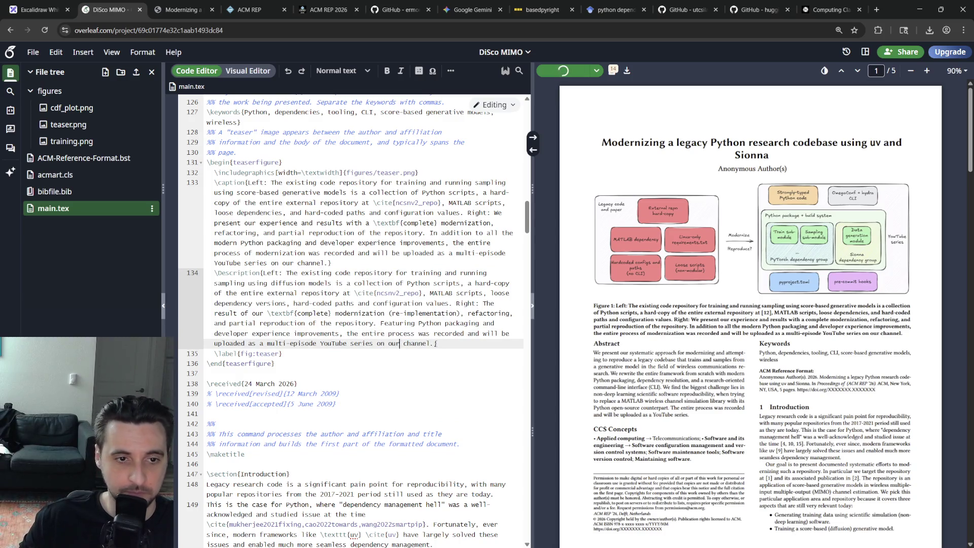
{"action": "left_click_drag", "start_coordinate": [427, 344], "coordinate": [214, 343]}
{"action": "left_click", "coordinate": [406, 343]}
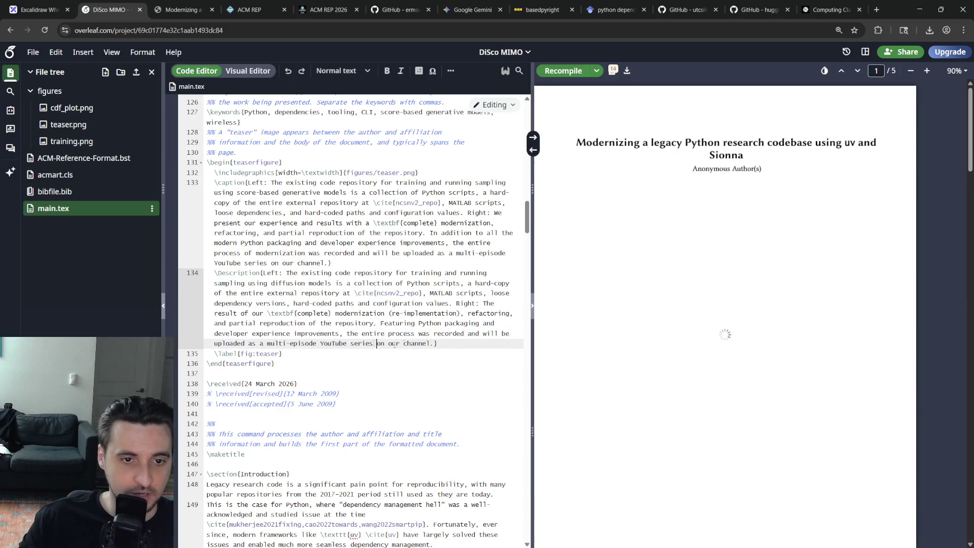
{"action": "left_click_drag", "start_coordinate": [431, 343], "coordinate": [368, 344]}
{"action": "key", "text": "BackSpace"}
{"action": "key", "text": "ctrl+s"}
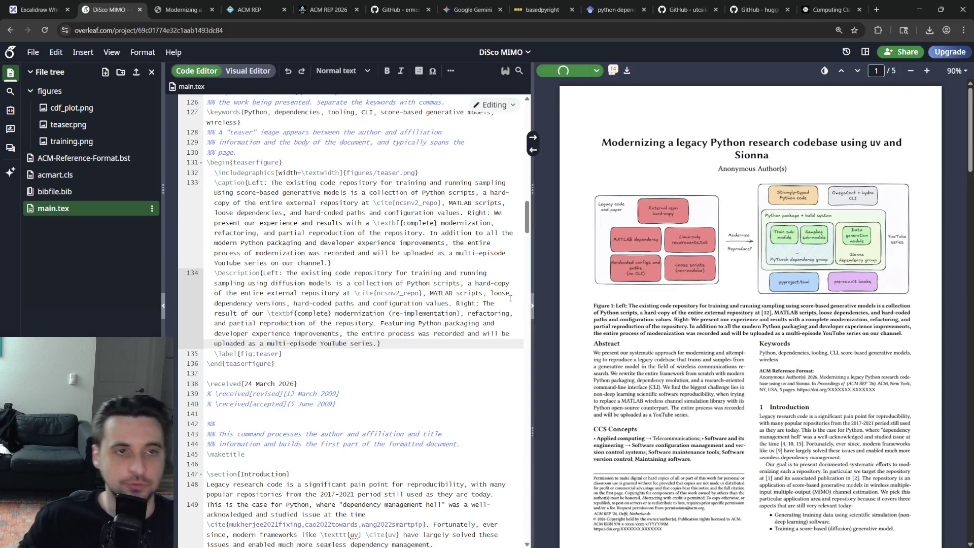
{"action": "left_click", "coordinate": [185, 10]}
{"action": "scroll", "coordinate": [383, 363], "scroll_direction": "down", "scroll_amount": 3}
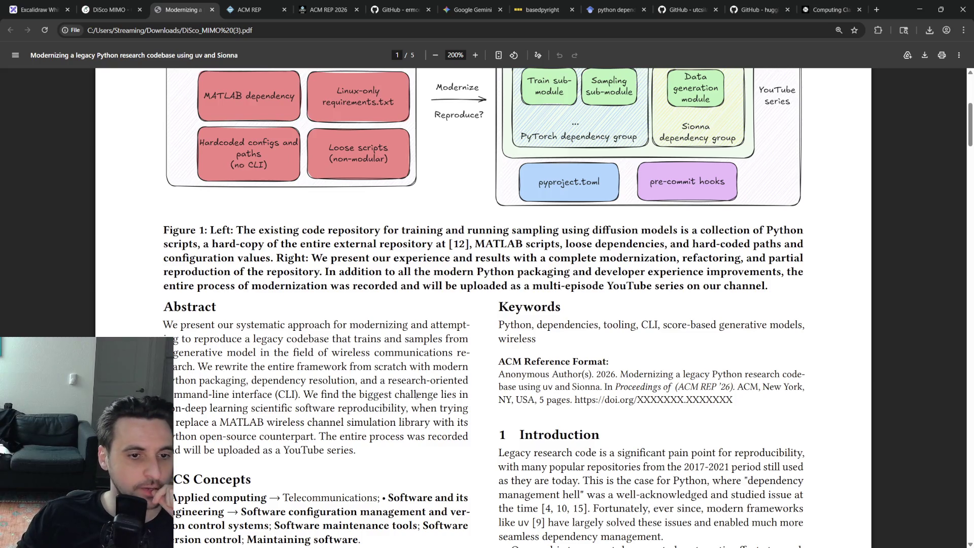
Return from the downloaded PDF to the Overleaf project
{"action": "key", "text": "ctrl+shift+Tab"}
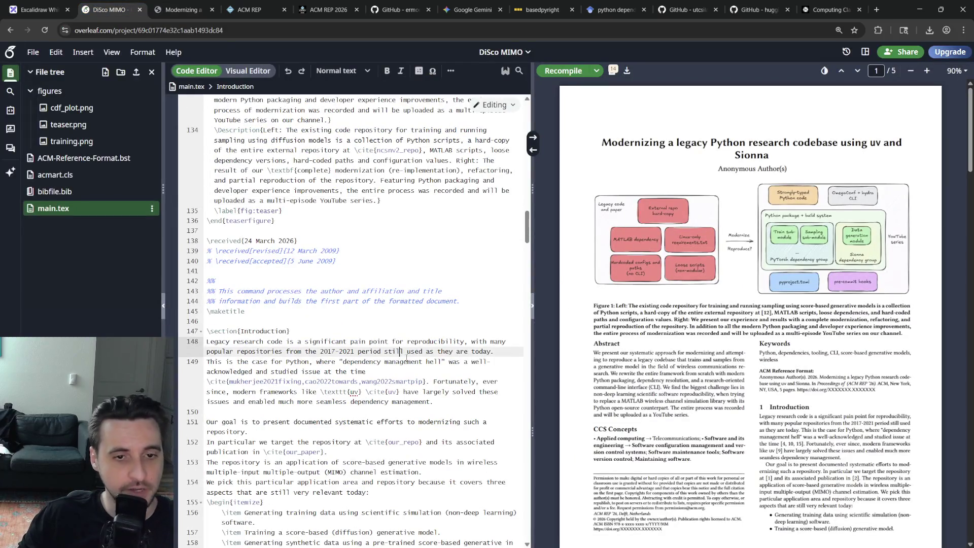
Search 'with mode' in the abstract and change 'with modern Python packaging' to 'using modern Python packaging'
{"action": "key", "text": "ctrl+f"}
{"action": "type", "text": "witg mode"}
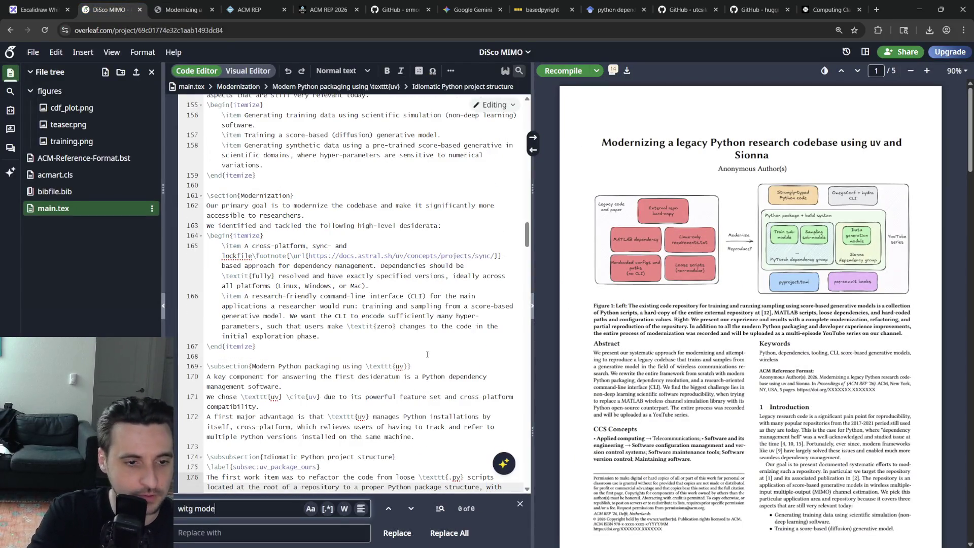
{"action": "key", "text": "BackSpace"}
{"action": "key", "text": "BackSpace"}
{"action": "key", "text": "BackSpace"}
{"action": "type", "text": "h mode"}
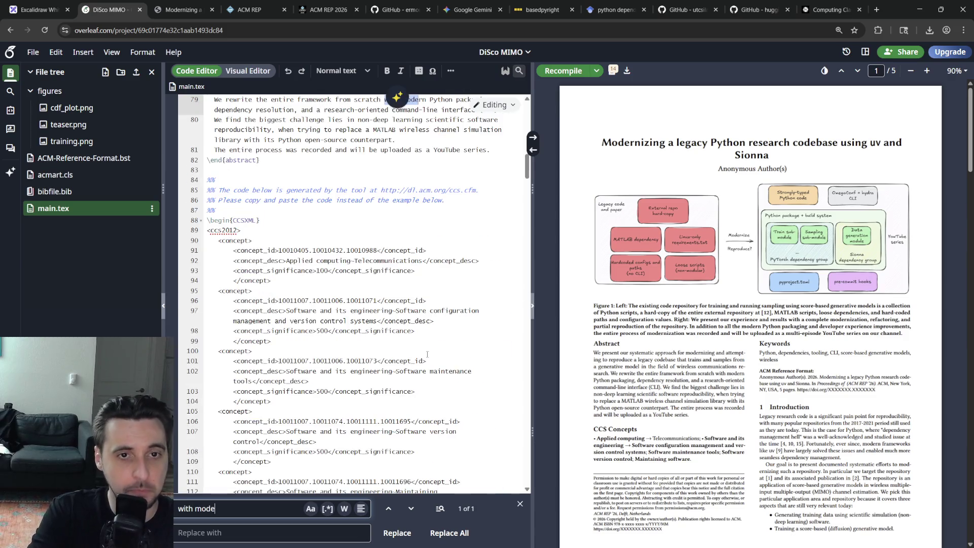
{"action": "key", "text": "Escape"}
{"action": "key", "text": "Delete"}
{"action": "key", "text": "Delete"}
{"action": "key", "text": "Delete"}
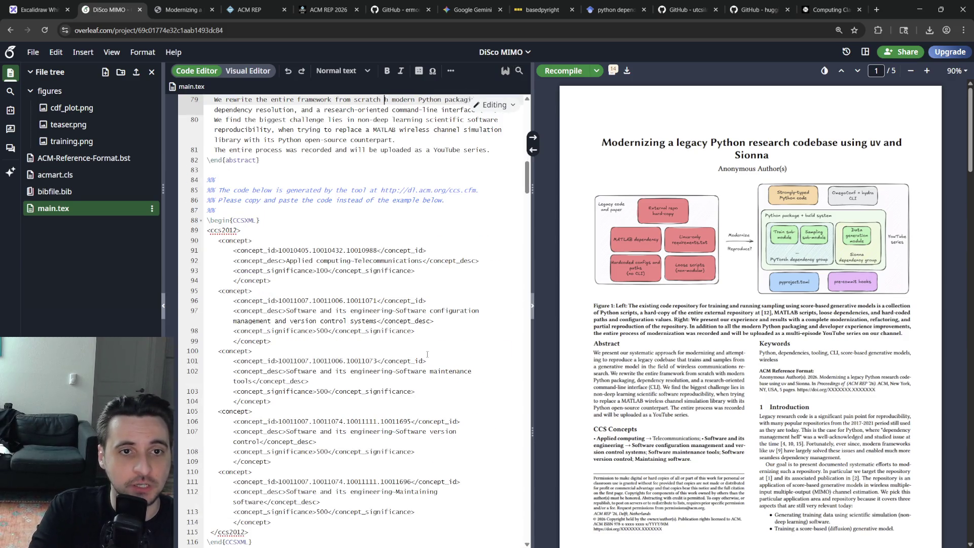
{"action": "type", "text": "using"}
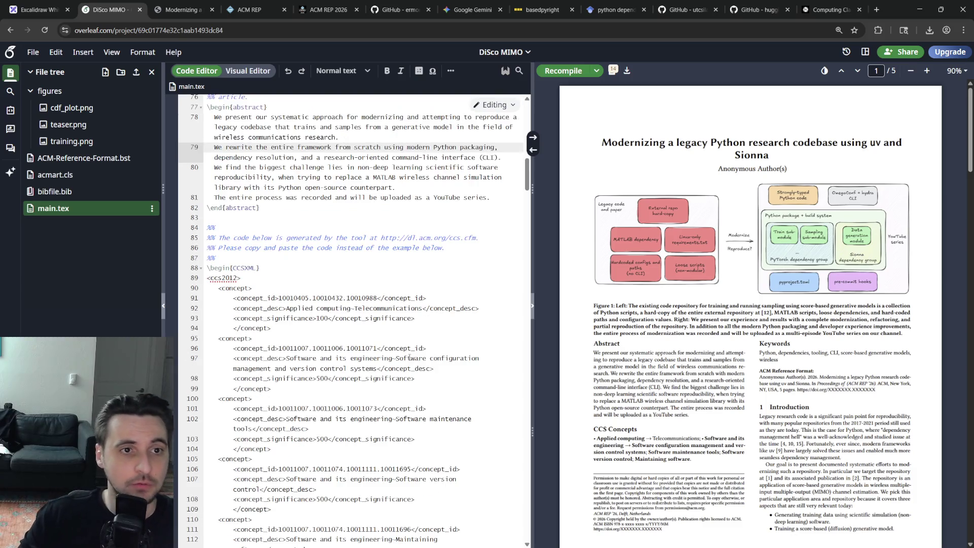
Change 'rewrite' to 're-implement' on line 79 and dismiss a comment started on 'research-oriented'
{"action": "double_click", "coordinate": [227, 150]}
{"action": "type", "text": "re-impleme"}
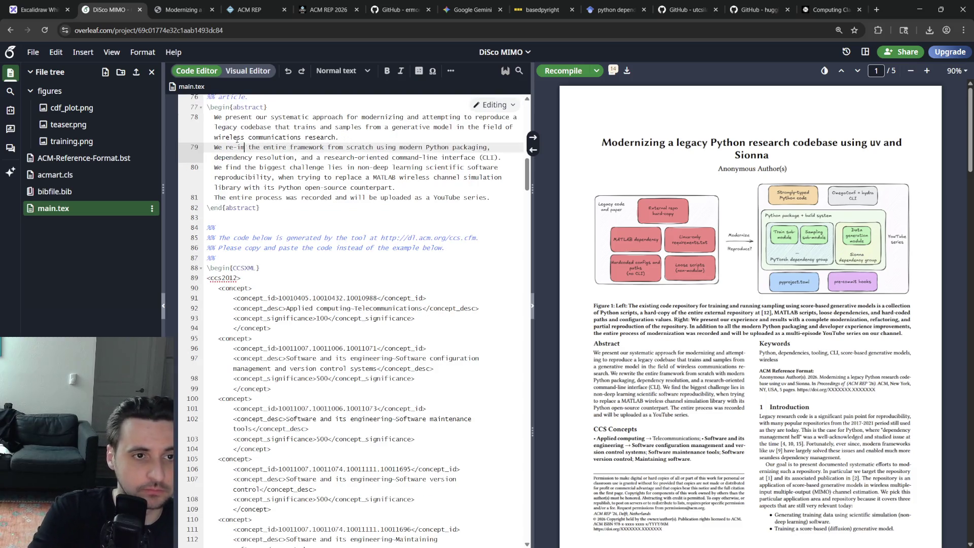
{"action": "type", "text": "nt"}
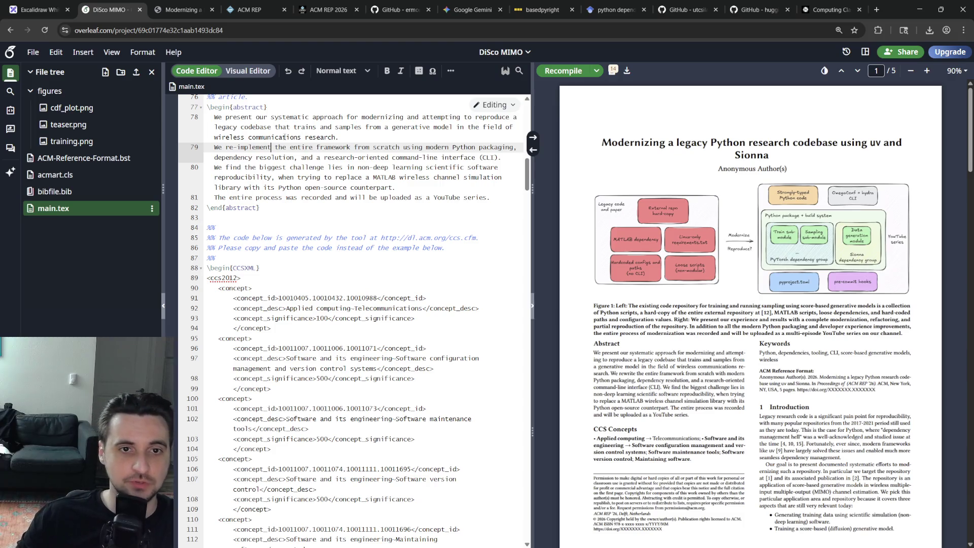
{"action": "left_click_drag", "start_coordinate": [324, 157], "coordinate": [387, 157]}
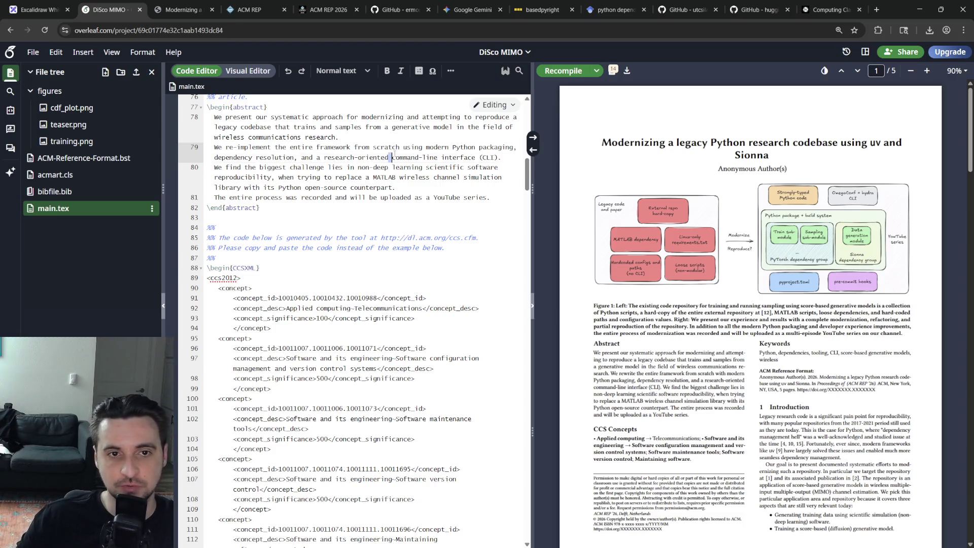
{"action": "left_click", "coordinate": [424, 174]}
{"action": "left_click", "coordinate": [10, 129]}
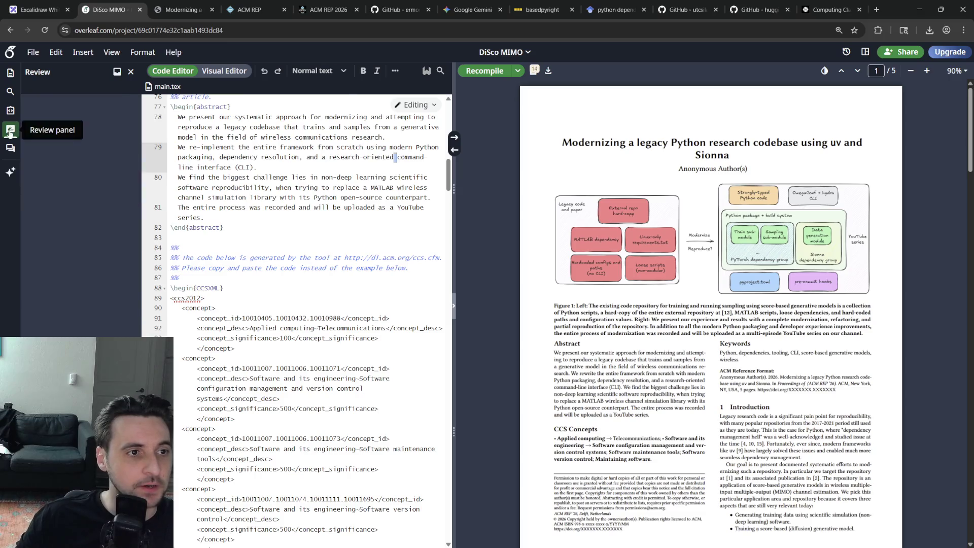
{"action": "left_click", "coordinate": [10, 73]}
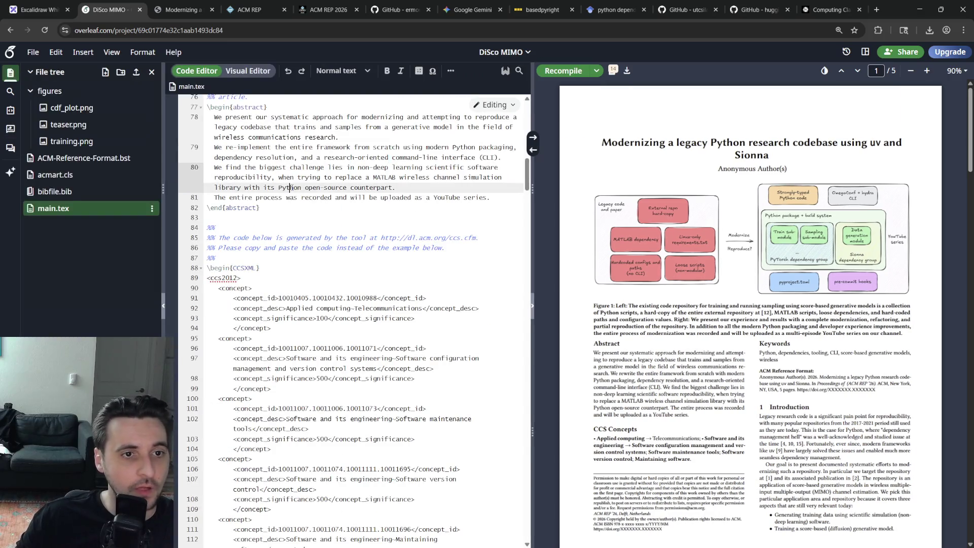
{"action": "scroll", "coordinate": [350, 229], "scroll_direction": "up", "scroll_amount": 2}
Add ' (Sionna)' after 'open-source counterpart' on line 80 of the abstract
{"action": "double_click", "coordinate": [364, 215]}
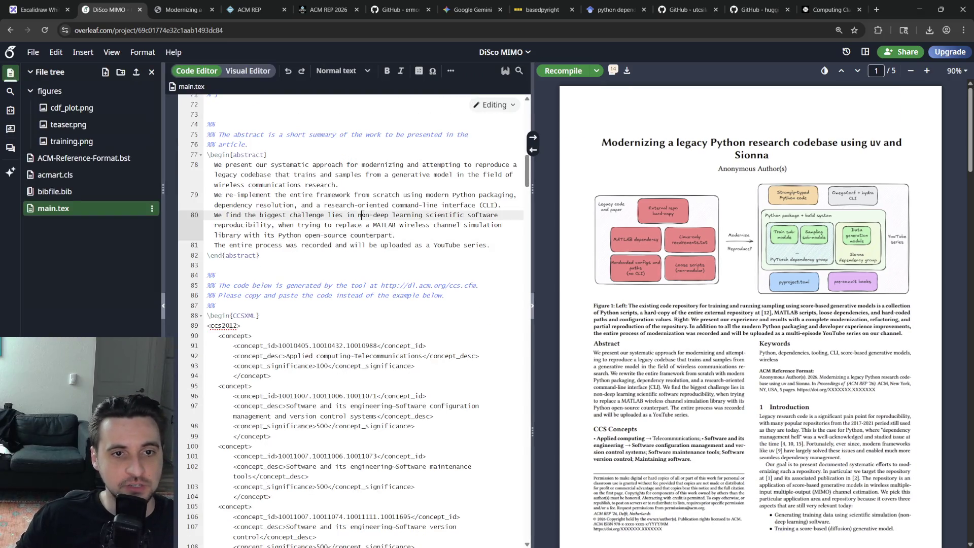
{"action": "left_click", "coordinate": [318, 205]}
{"action": "left_click_drag", "start_coordinate": [348, 218], "coordinate": [411, 199]}
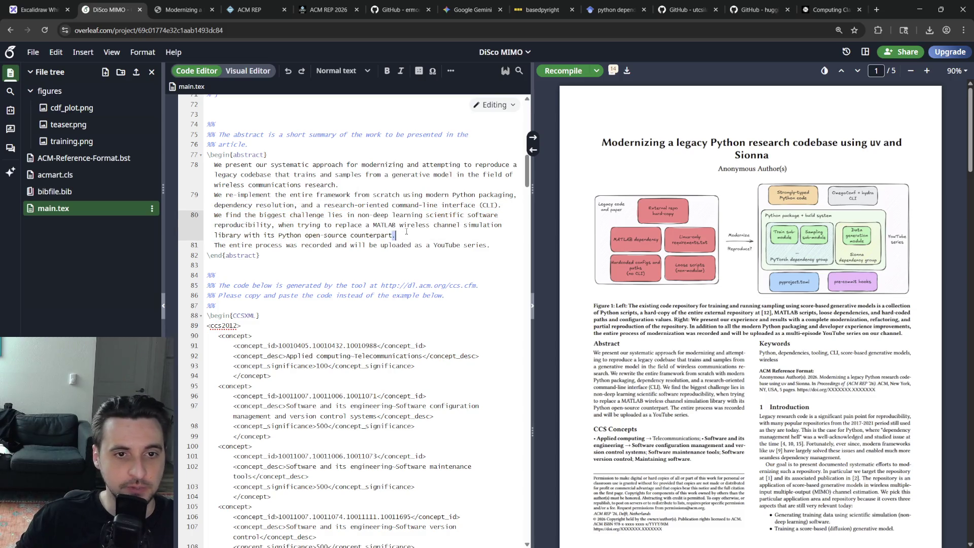
{"action": "left_click", "coordinate": [312, 216]}
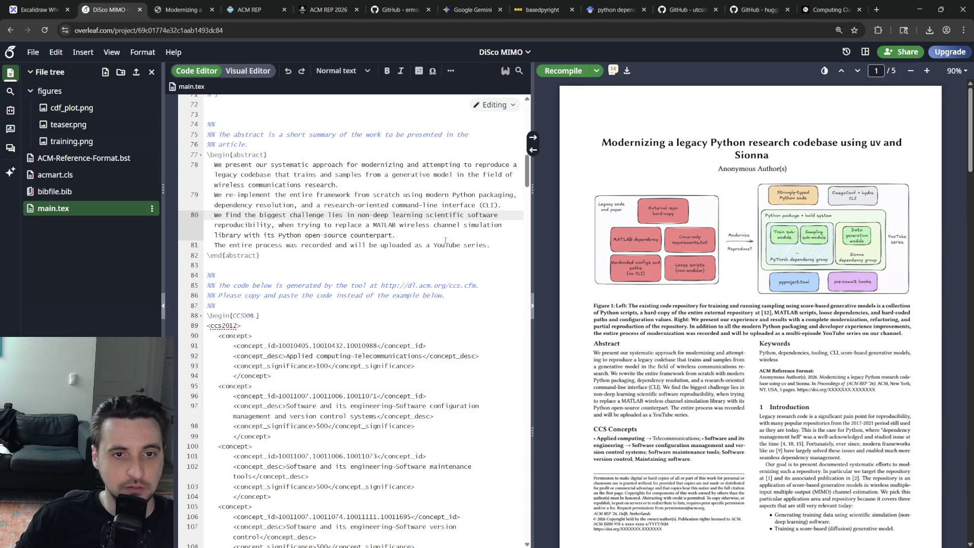
{"action": "triple_click", "coordinate": [293, 236]}
{"action": "left_click", "coordinate": [366, 236]}
{"action": "left_click", "coordinate": [391, 234]}
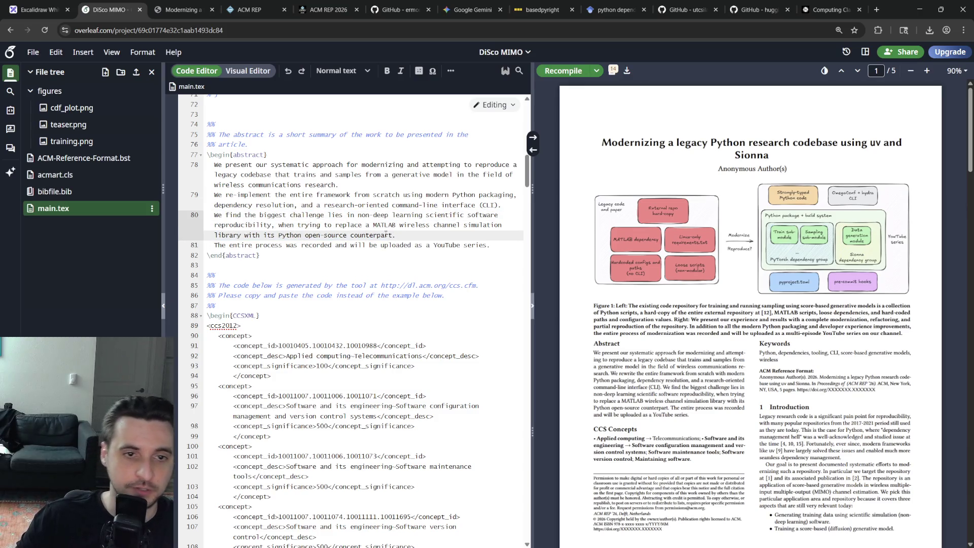
{"action": "type", "text": "(Sion"}
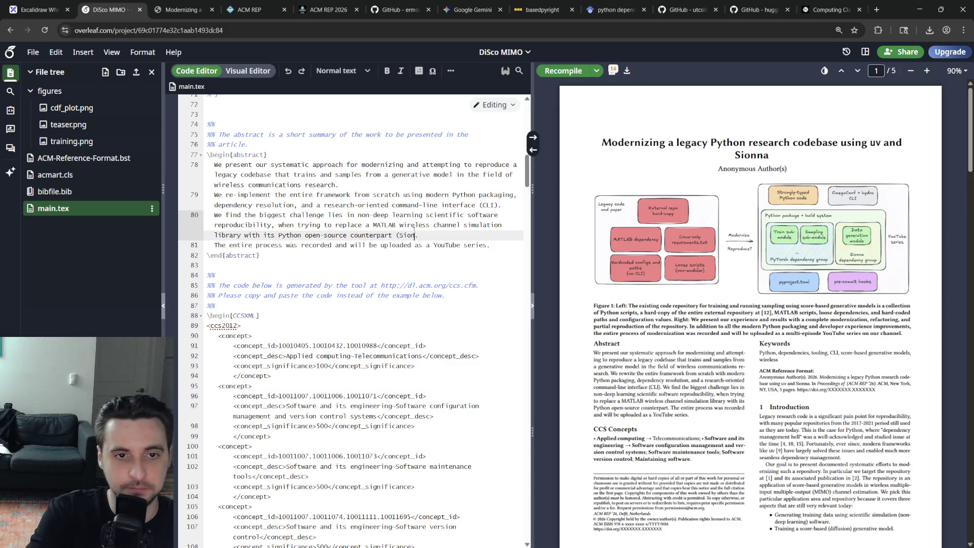
Change 'process' to 'experience' on line 81, delete the abstract's last sentence, then undo the deletion
{"action": "key", "text": "Down"}
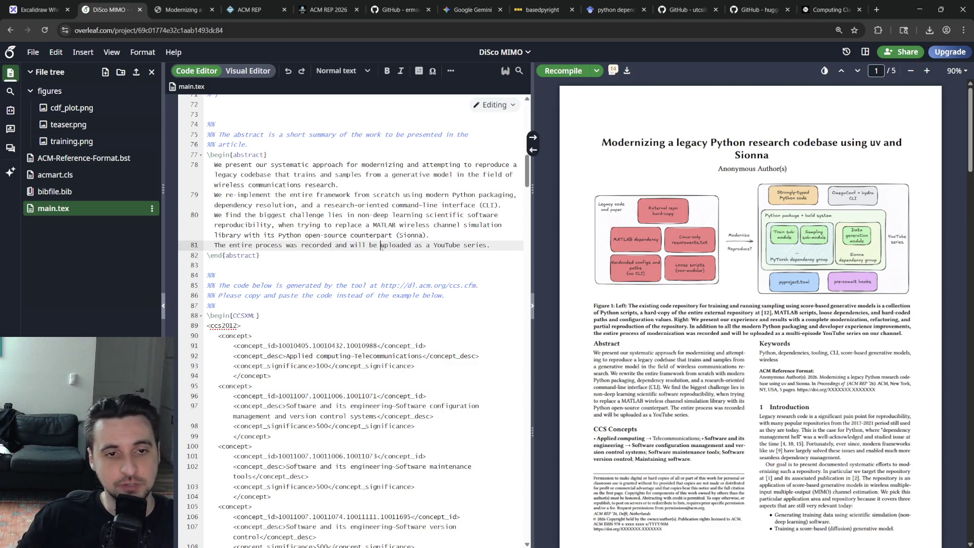
{"action": "scroll", "coordinate": [374, 252], "scroll_direction": "up", "scroll_amount": 3}
{"action": "triple_click", "coordinate": [325, 339]}
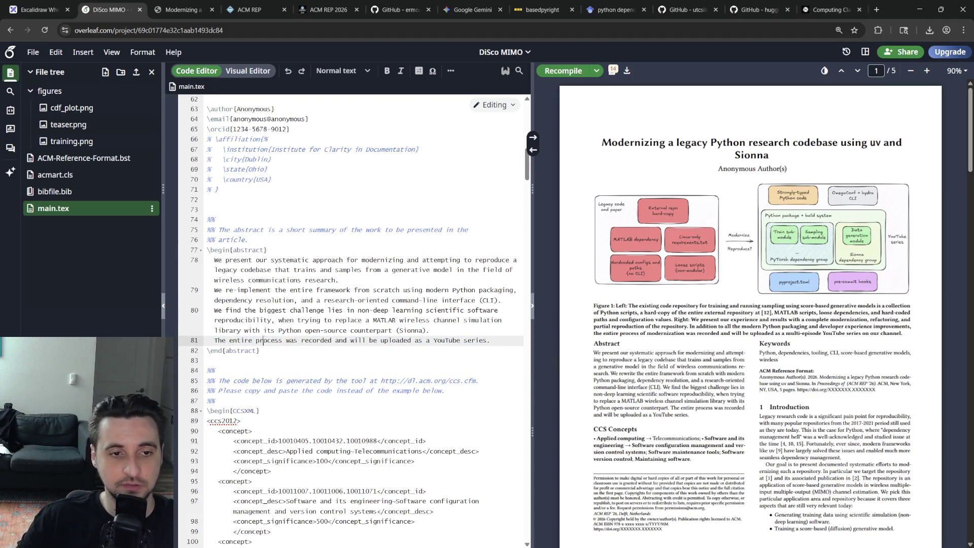
{"action": "double_click", "coordinate": [269, 340]}
{"action": "type", "text": "experience"}
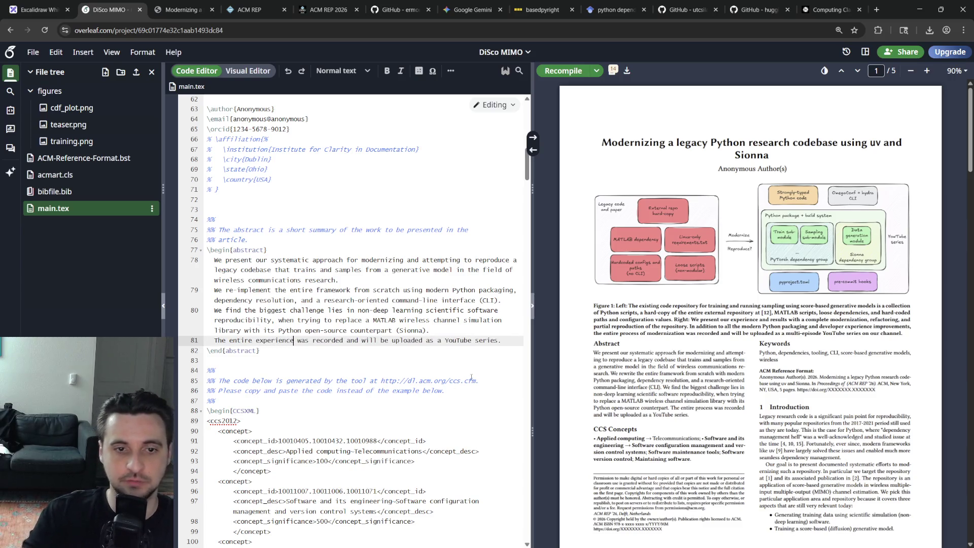
{"action": "triple_click", "coordinate": [408, 341]}
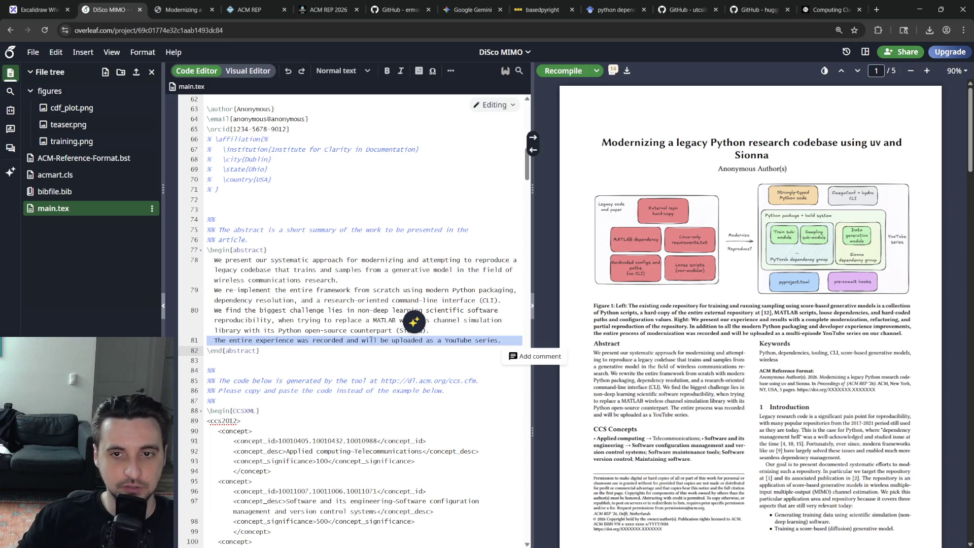
{"action": "key", "text": "BackSpace"}
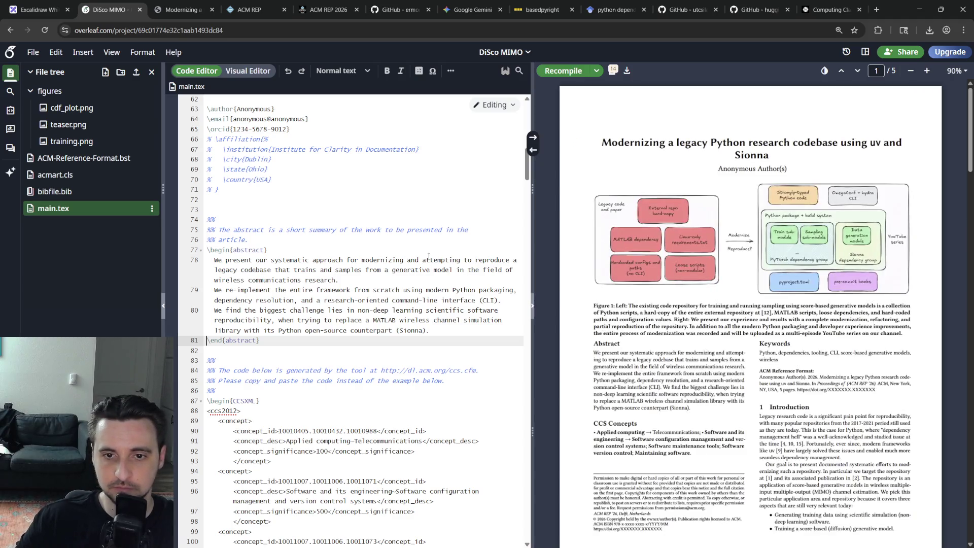
{"action": "key", "text": "ctrl+z"}
Check the abstract and introduction in the compiled PDF, then return to the Overleaf project
{"action": "left_click", "coordinate": [396, 251]}
{"action": "key", "text": "ctrl+Tab"}
{"action": "scroll", "coordinate": [427, 285], "scroll_direction": "down", "scroll_amount": 3}
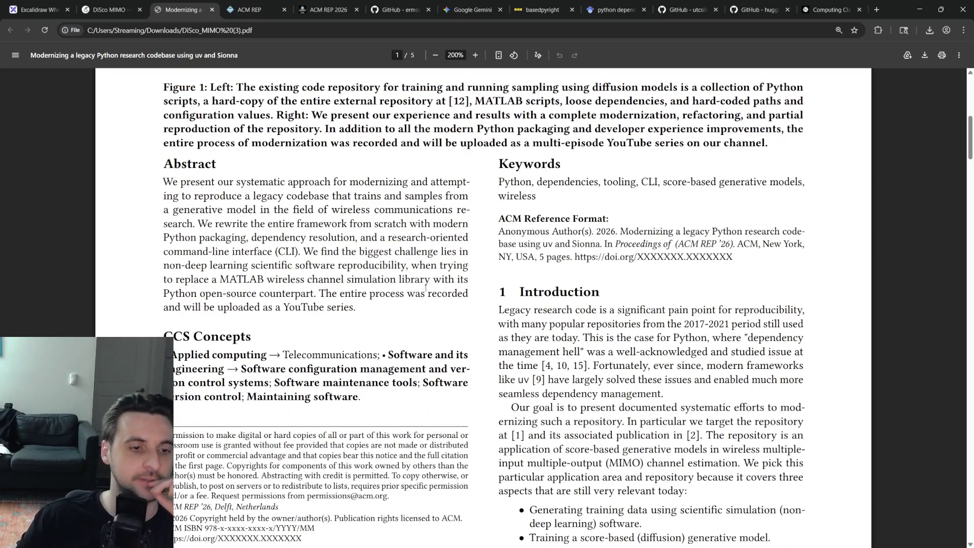
{"action": "scroll", "coordinate": [553, 264], "scroll_direction": "up", "scroll_amount": 1}
{"action": "scroll", "coordinate": [662, 232], "scroll_direction": "down", "scroll_amount": 1}
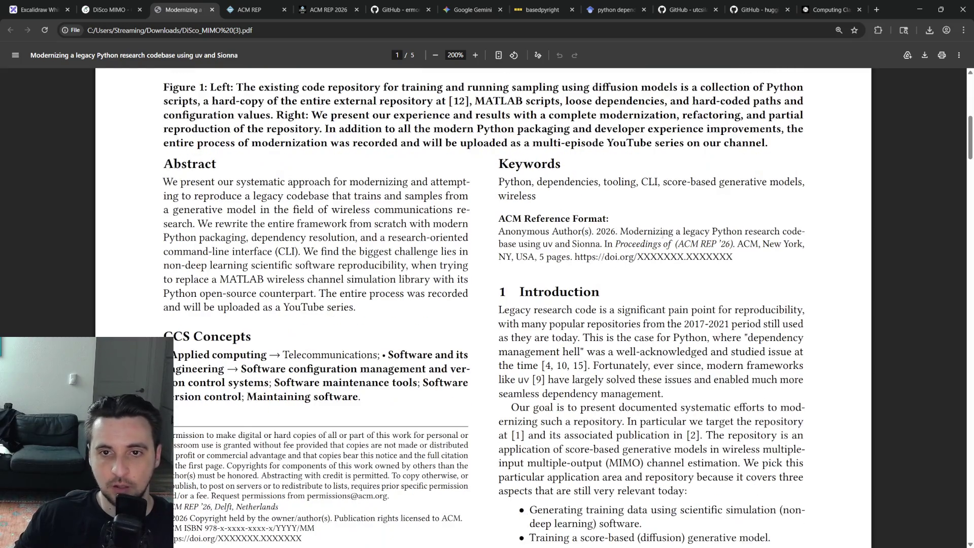
{"action": "scroll", "coordinate": [595, 324], "scroll_direction": "down", "scroll_amount": 1}
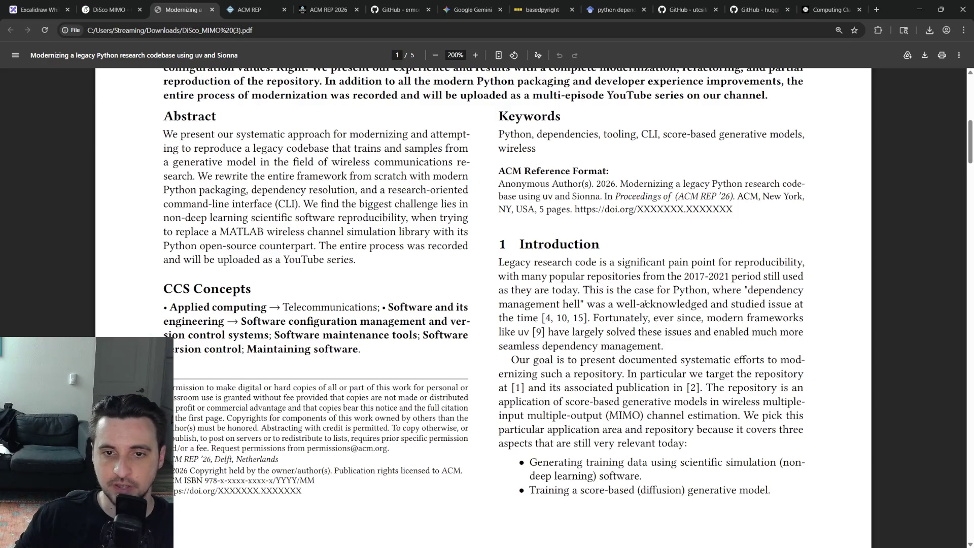
{"action": "left_click", "coordinate": [111, 9]}
{"action": "left_click", "coordinate": [176, 6]}
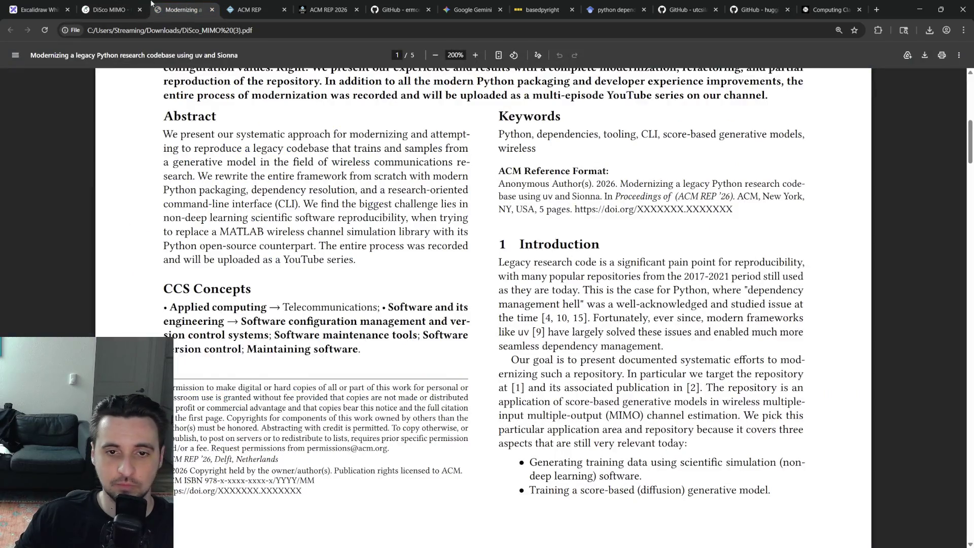
{"action": "left_click", "coordinate": [110, 9]}
{"action": "scroll", "coordinate": [271, 415], "scroll_direction": "down", "scroll_amount": 5}
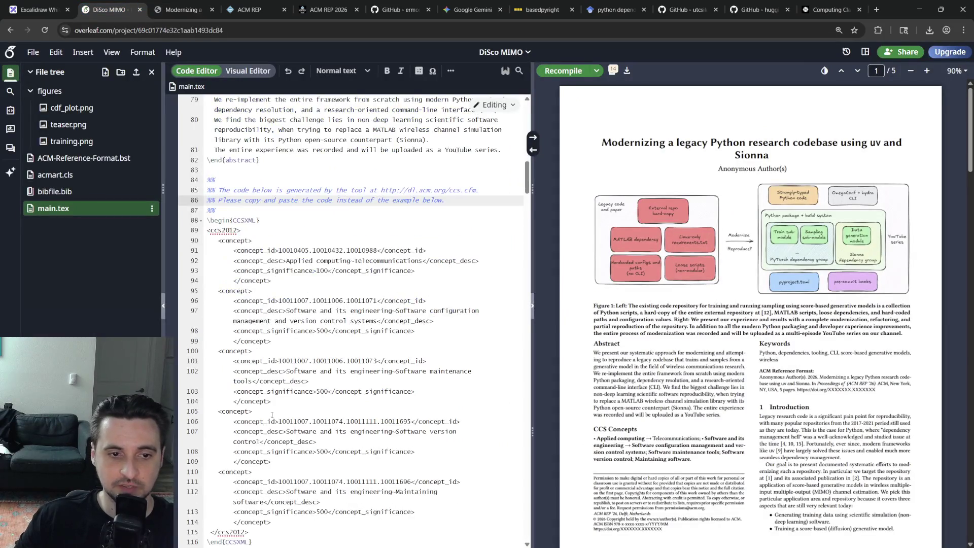
{"action": "scroll", "coordinate": [271, 415], "scroll_direction": "down", "scroll_amount": 3}
{"action": "scroll", "coordinate": [270, 415], "scroll_direction": "down", "scroll_amount": 2}
{"action": "scroll", "coordinate": [289, 396], "scroll_direction": "down", "scroll_amount": 3}
{"action": "scroll", "coordinate": [306, 375], "scroll_direction": "up", "scroll_amount": 3}
{"action": "scroll", "coordinate": [321, 337], "scroll_direction": "up", "scroll_amount": 2}
{"action": "scroll", "coordinate": [321, 337], "scroll_direction": "up", "scroll_amount": 2}
{"action": "scroll", "coordinate": [312, 323], "scroll_direction": "down", "scroll_amount": 5}
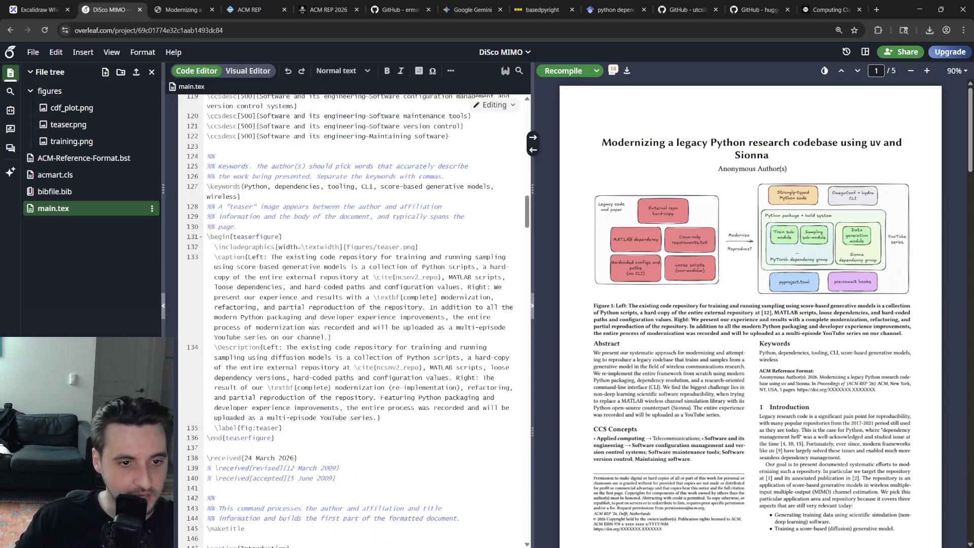
{"action": "scroll", "coordinate": [313, 324], "scroll_direction": "down", "scroll_amount": 1}
{"action": "scroll", "coordinate": [313, 303], "scroll_direction": "down", "scroll_amount": 8}
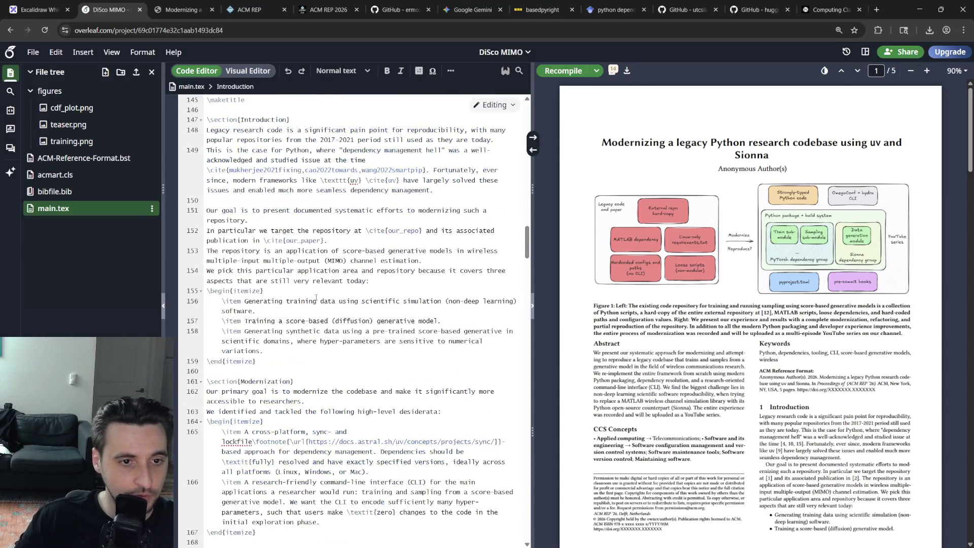
{"action": "scroll", "coordinate": [312, 319], "scroll_direction": "up", "scroll_amount": 4}
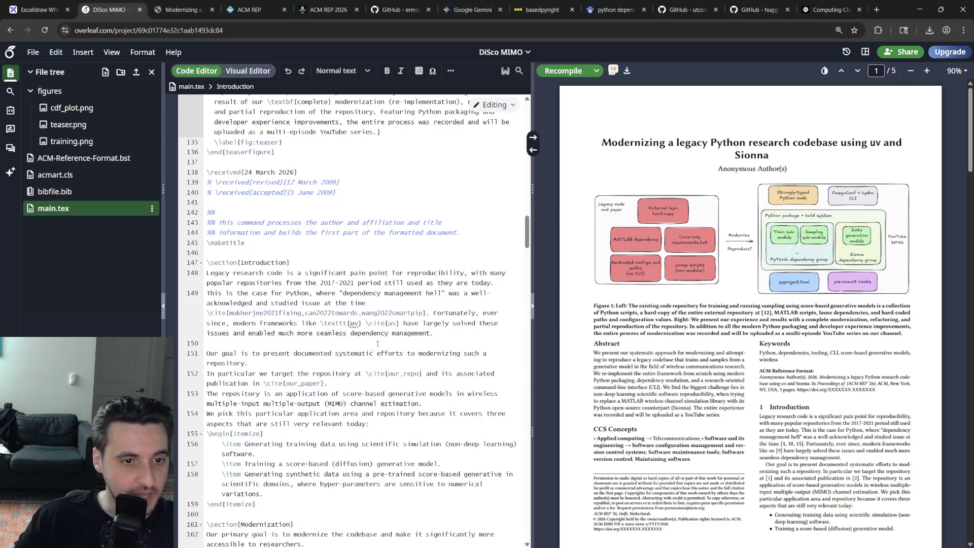
Append 'out of force of habit' after 'today' on line 148 and check it in the compiled PDF
{"action": "left_click", "coordinate": [450, 292]}
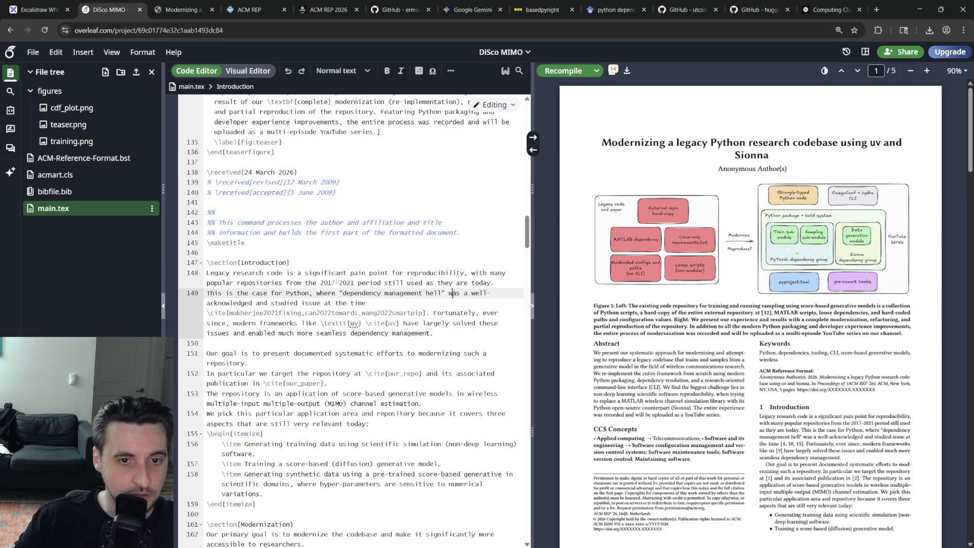
{"action": "left_click", "coordinate": [491, 282]}
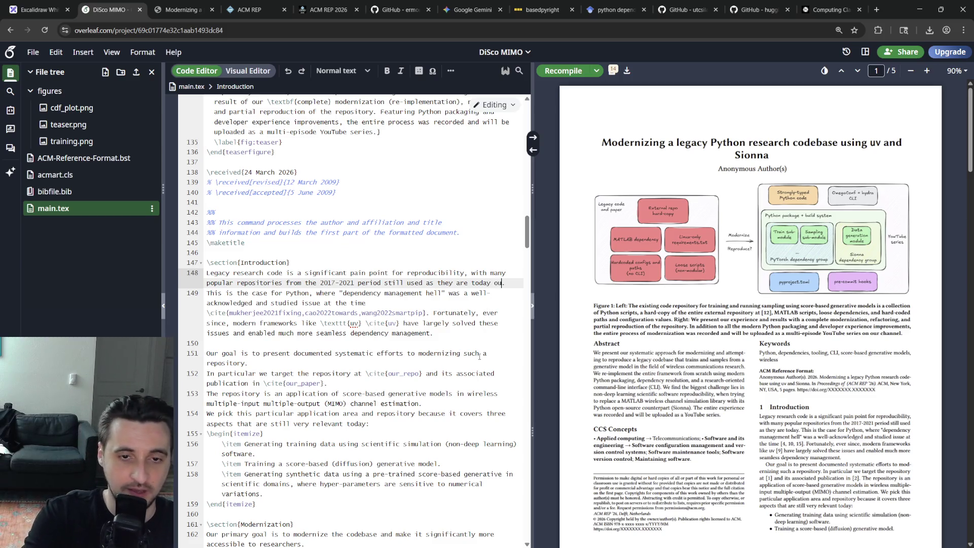
{"action": "type", "text": "out of force of h"}
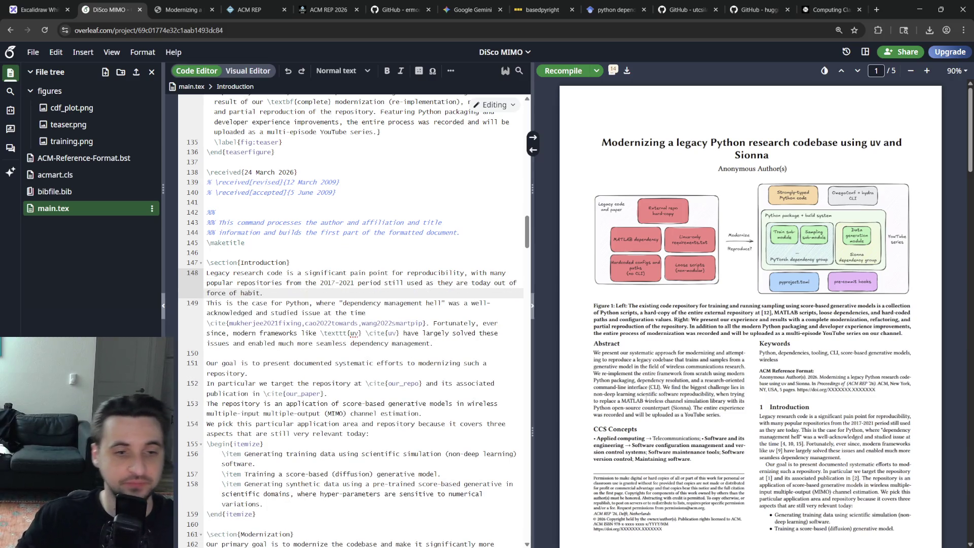
{"action": "type", "text": "abit"}
{"action": "left_click", "coordinate": [267, 312]}
{"action": "left_click", "coordinate": [367, 290]}
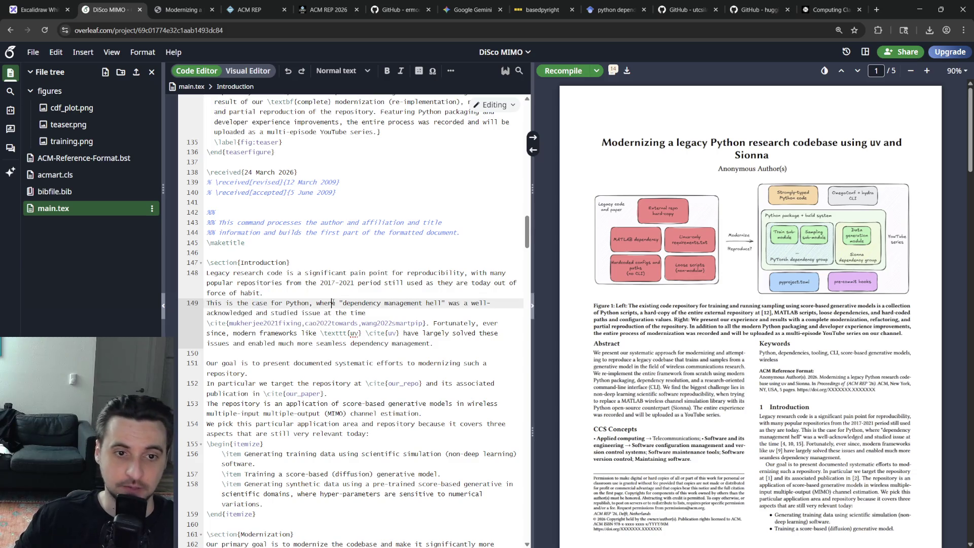
{"action": "triple_click", "coordinate": [368, 290]}
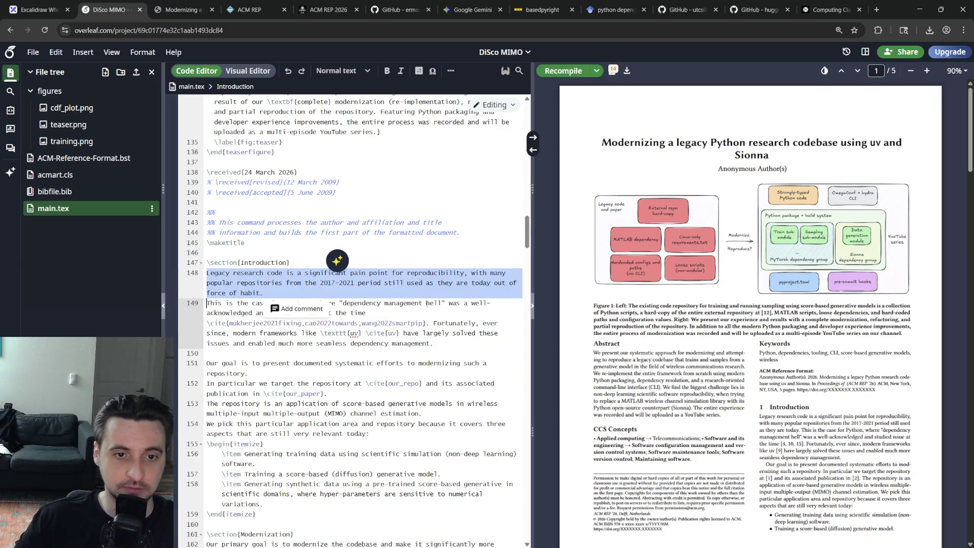
{"action": "left_click", "coordinate": [320, 313]}
{"action": "left_click", "coordinate": [199, 10]}
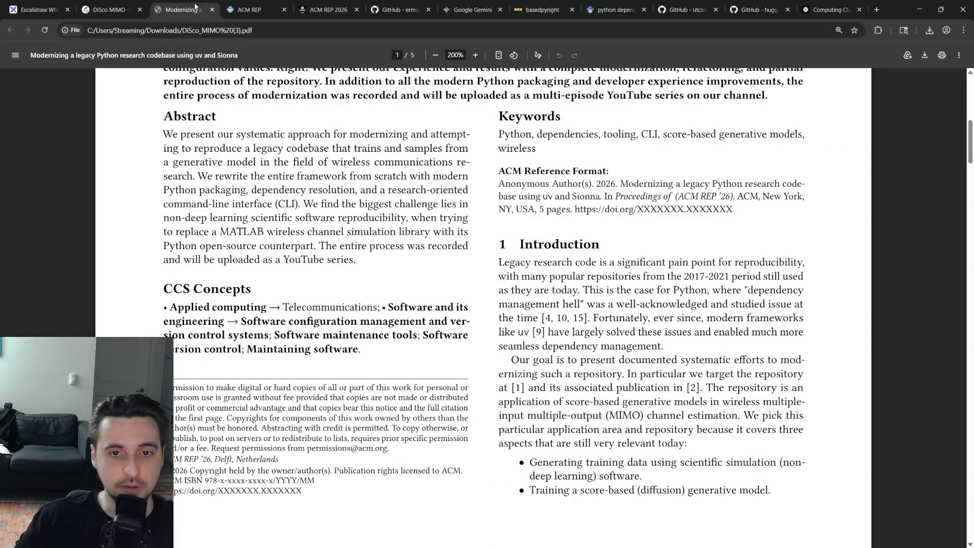
{"action": "left_click", "coordinate": [107, 10]}
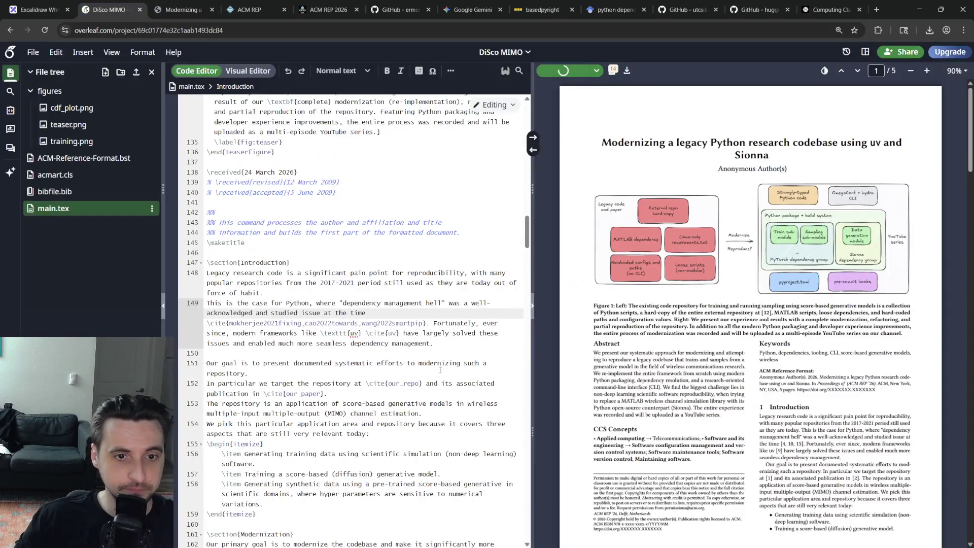
On line 149 replace 'frameworks' with 'tooling' and 'have' with 'has'
{"action": "double_click", "coordinate": [278, 332]}
{"action": "type", "text": "tooling"}
{"action": "double_click", "coordinate": [399, 333]}
{"action": "type", "text": "has"}
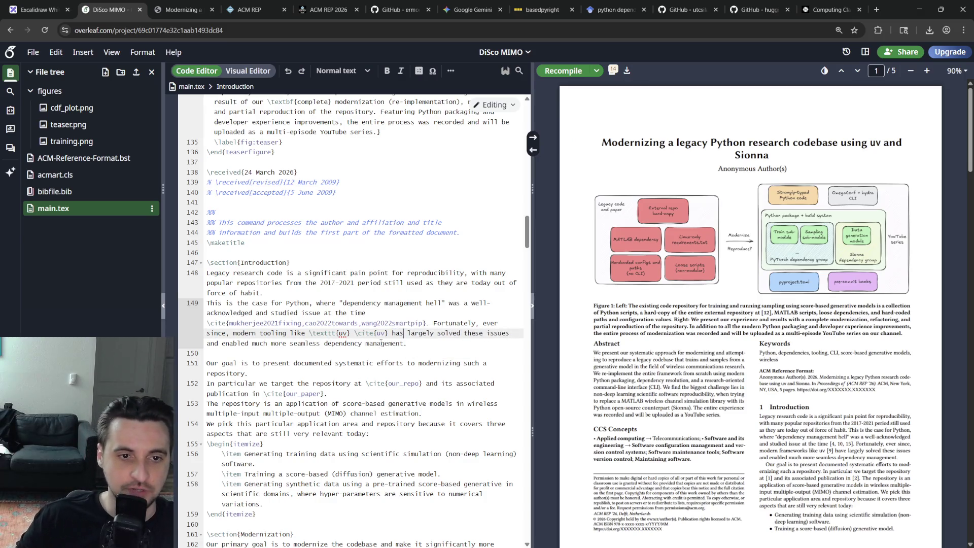
{"action": "left_click", "coordinate": [372, 343]}
{"action": "scroll", "coordinate": [364, 350], "scroll_direction": "down", "scroll_amount": 1}
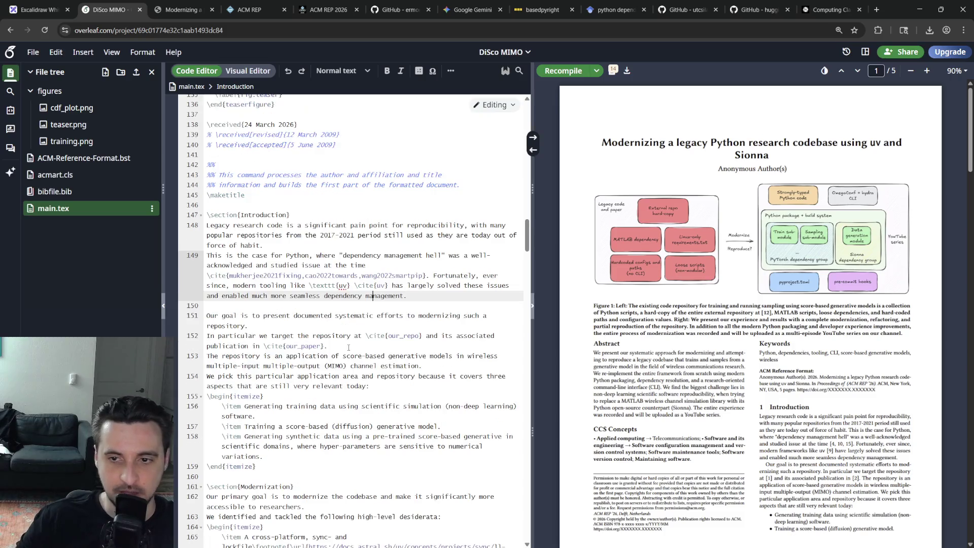
{"action": "key", "text": "ctrl+Tab"}
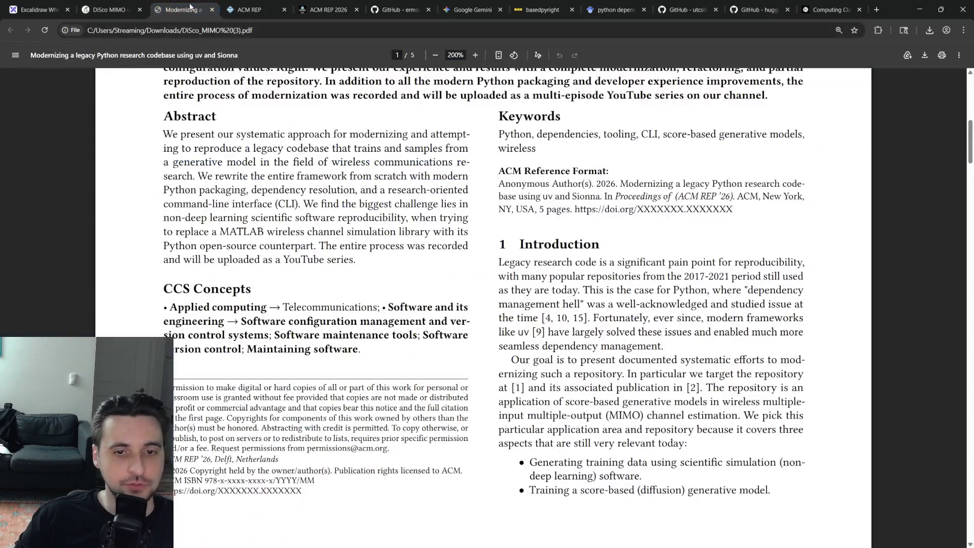
{"action": "key", "text": "ctrl+shift+Tab"}
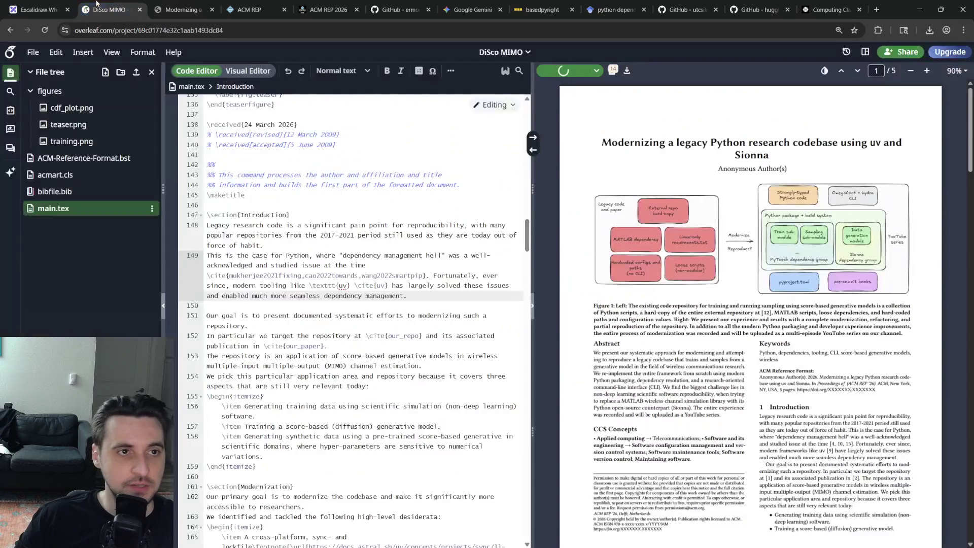
Reword lines 151-152 to 'present our documented systematic efforts ... supporting', comparing against the PDF
{"action": "left_click", "coordinate": [297, 320]}
{"action": "type", "text": "our"}
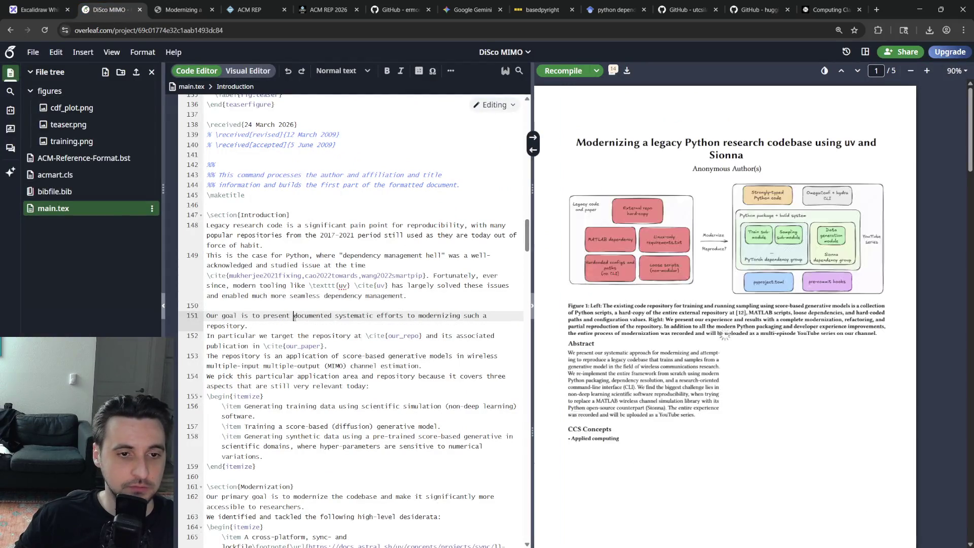
{"action": "left_click", "coordinate": [476, 315]}
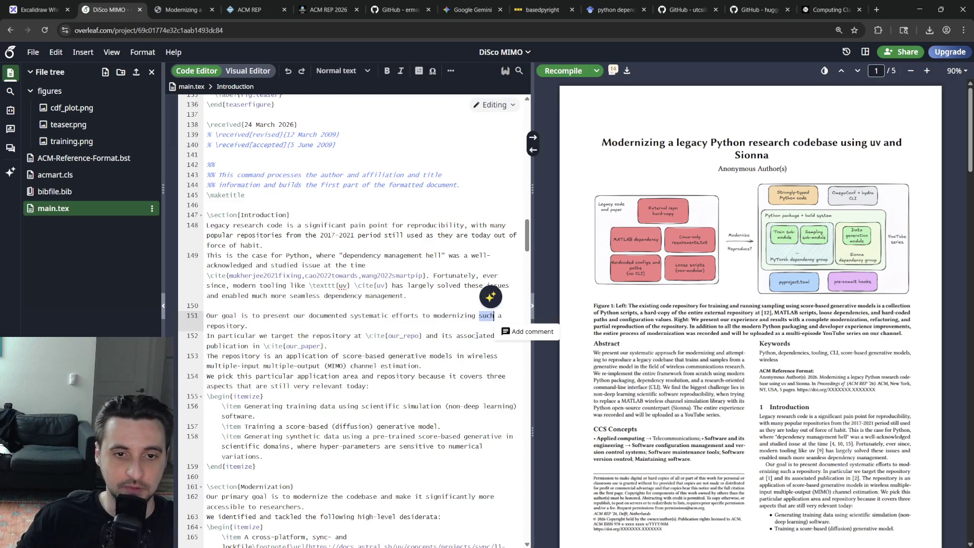
{"action": "left_click", "coordinate": [367, 335]}
{"action": "left_click", "coordinate": [196, 4]}
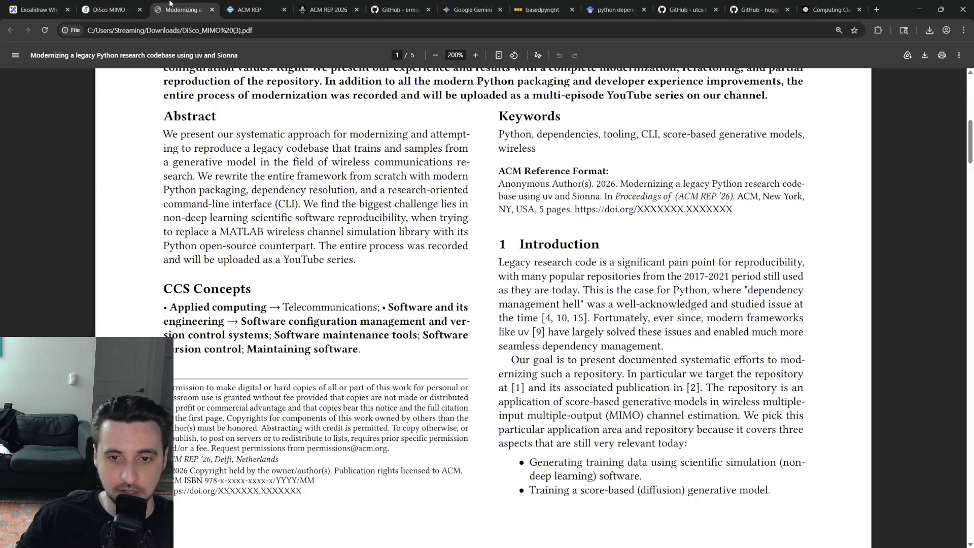
{"action": "left_click", "coordinate": [115, 9]}
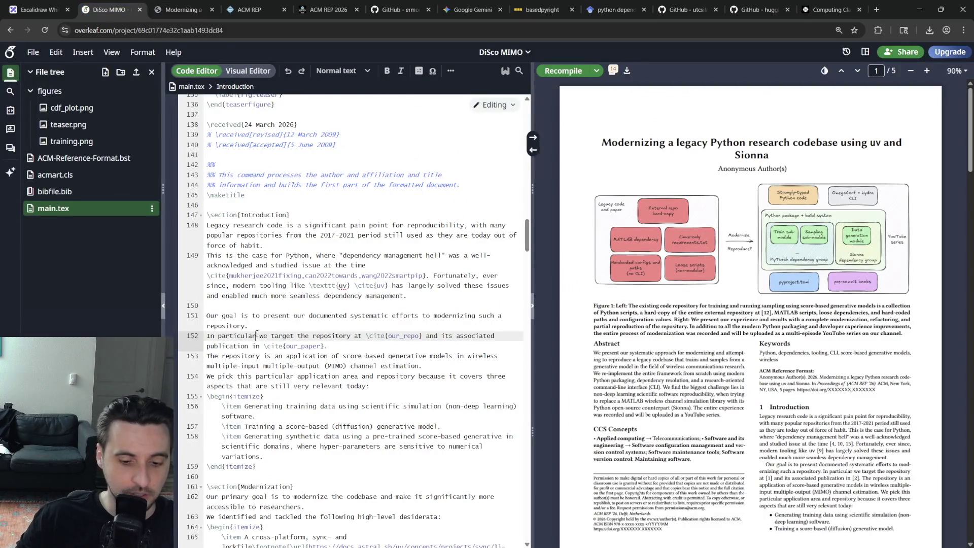
{"action": "left_click", "coordinate": [200, 10]}
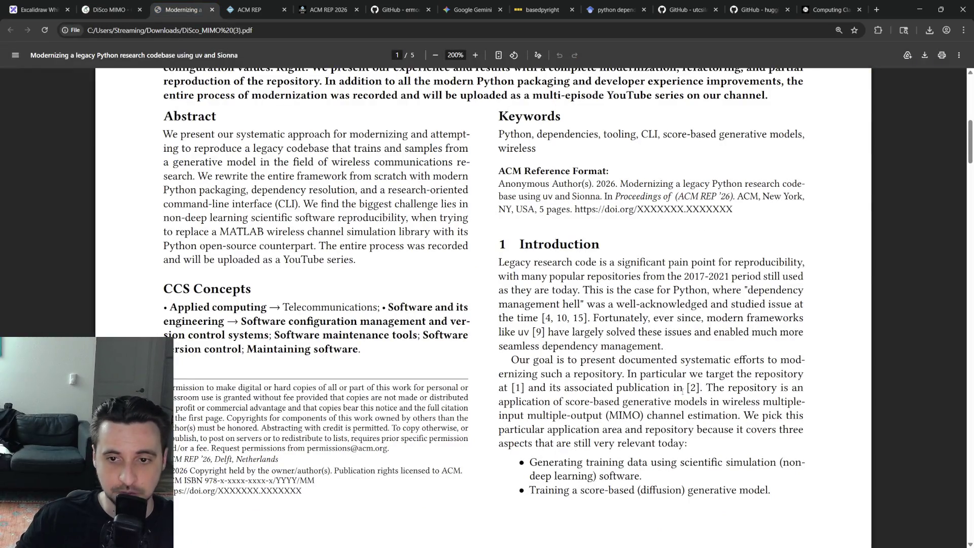
{"action": "left_click", "coordinate": [107, 9]}
{"action": "left_click", "coordinate": [289, 355]}
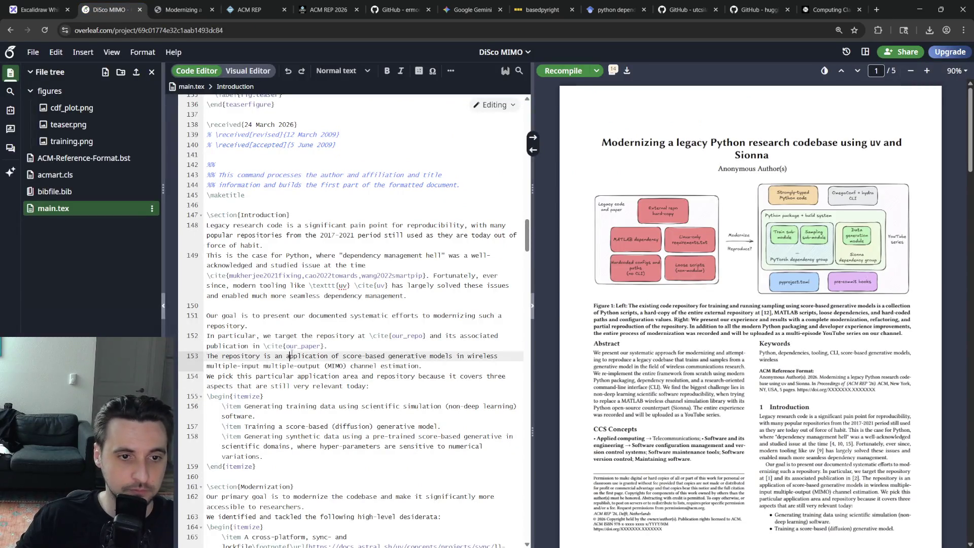
{"action": "double_click", "coordinate": [434, 334]}
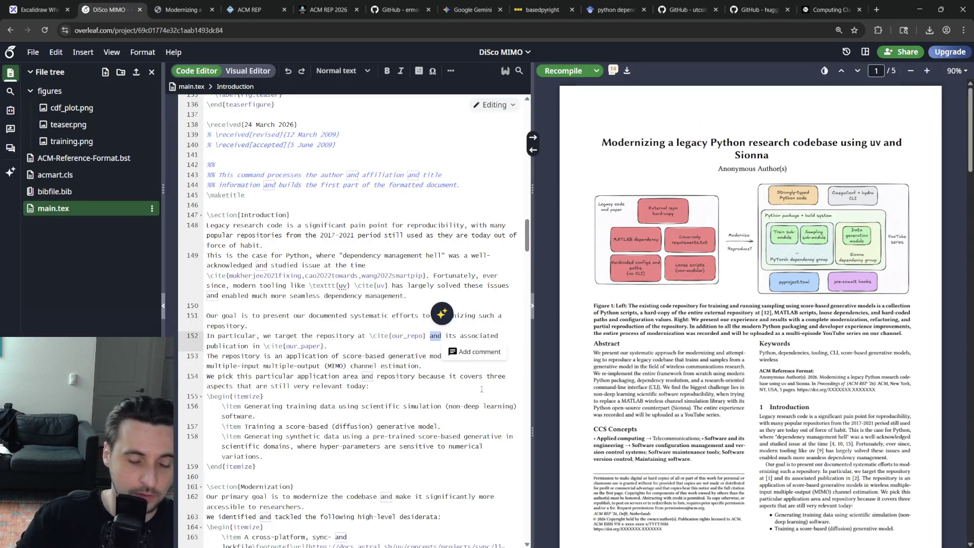
{"action": "type", "text": "supporting"}
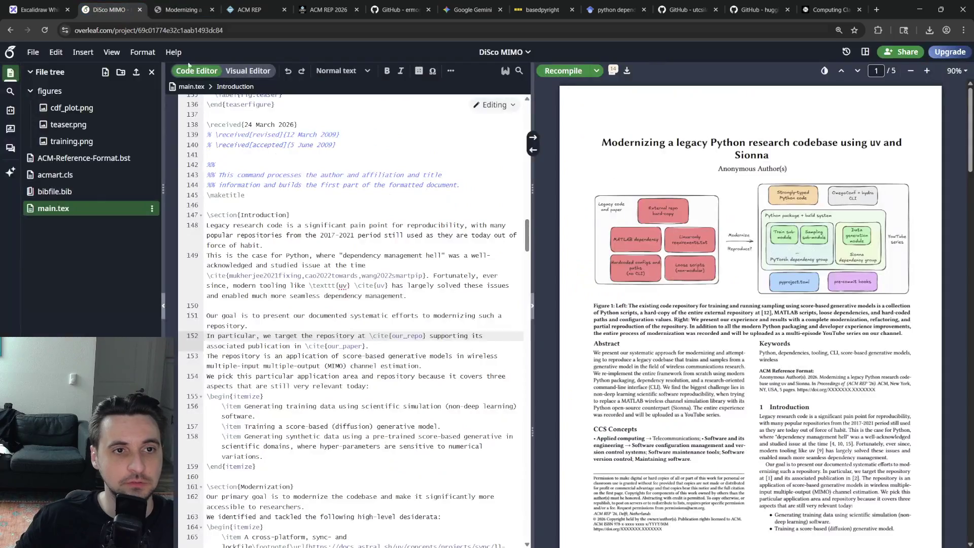
{"action": "left_click", "coordinate": [335, 214]}
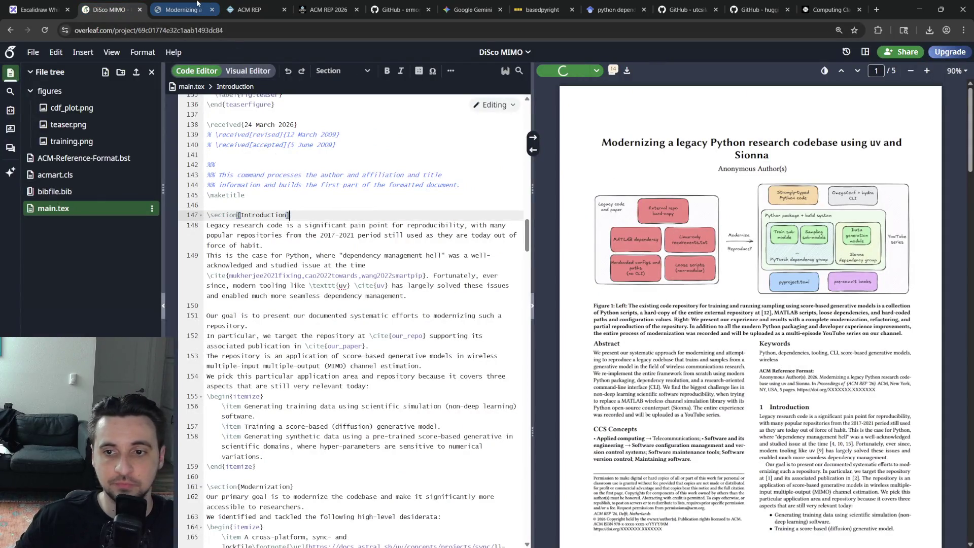
{"action": "left_click", "coordinate": [194, 7]}
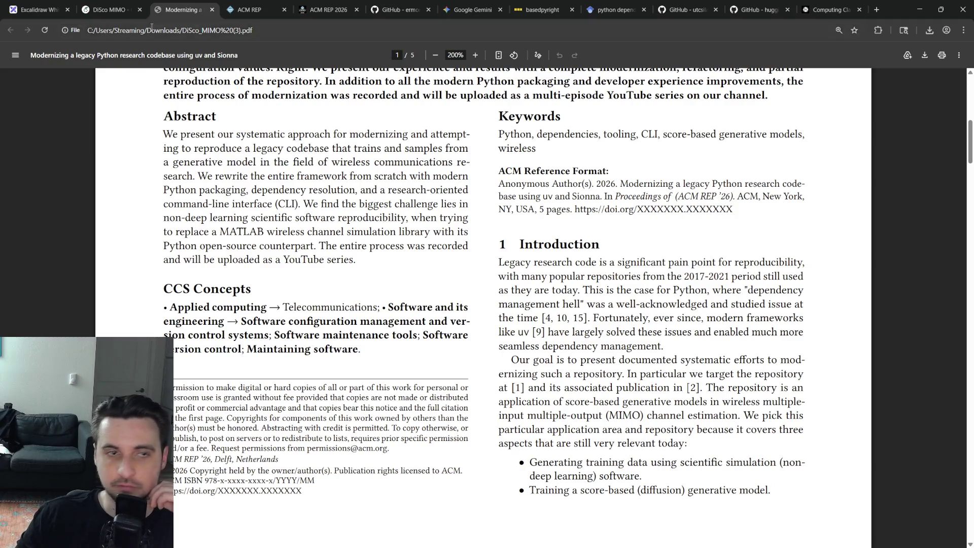
{"action": "key", "text": "ctrl+shift+Tab"}
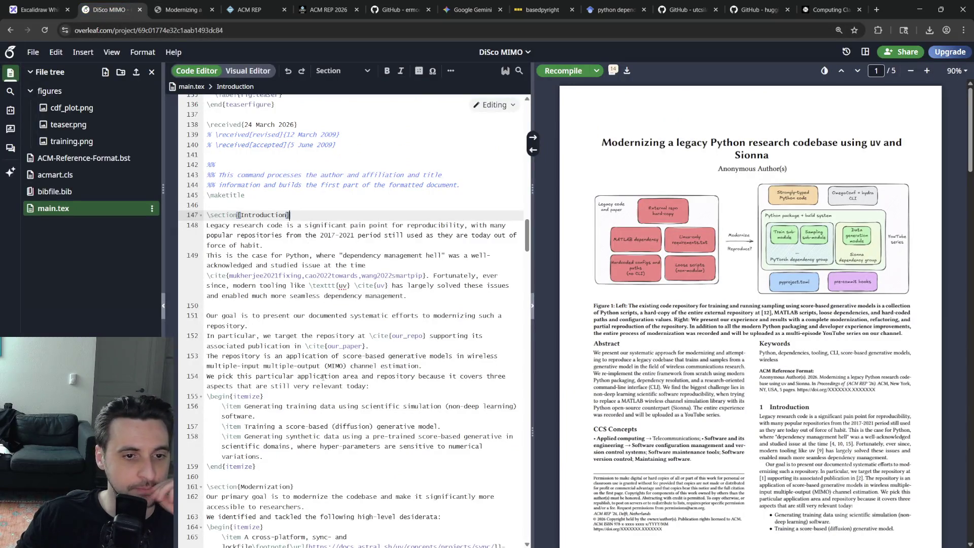
Delete 'application' and 'and repository' from line 154 and review the result in the PDF
{"action": "double_click", "coordinate": [324, 377]}
{"action": "key", "text": "BackSpace"}
{"action": "left_click", "coordinate": [318, 376]}
{"action": "key", "text": "Delete"}
{"action": "key", "text": "Delete"}
{"action": "key", "text": "Delete"}
{"action": "key", "text": "Delete"}
{"action": "key", "text": "Delete"}
{"action": "key", "text": "Delete"}
{"action": "key", "text": "Delete"}
{"action": "key", "text": "Delete"}
{"action": "key", "text": "Delete"}
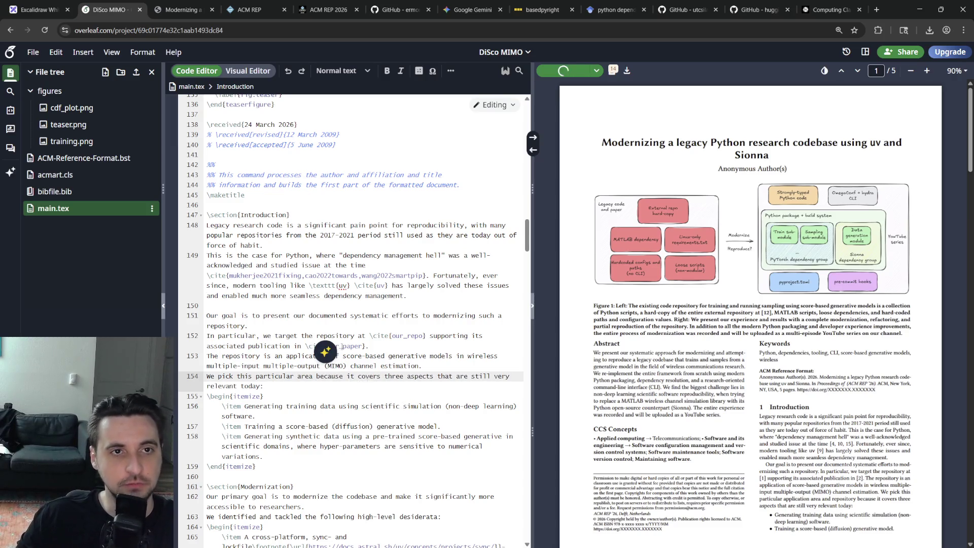
{"action": "left_click", "coordinate": [186, 8]}
{"action": "scroll", "coordinate": [649, 427], "scroll_direction": "down", "scroll_amount": 2}
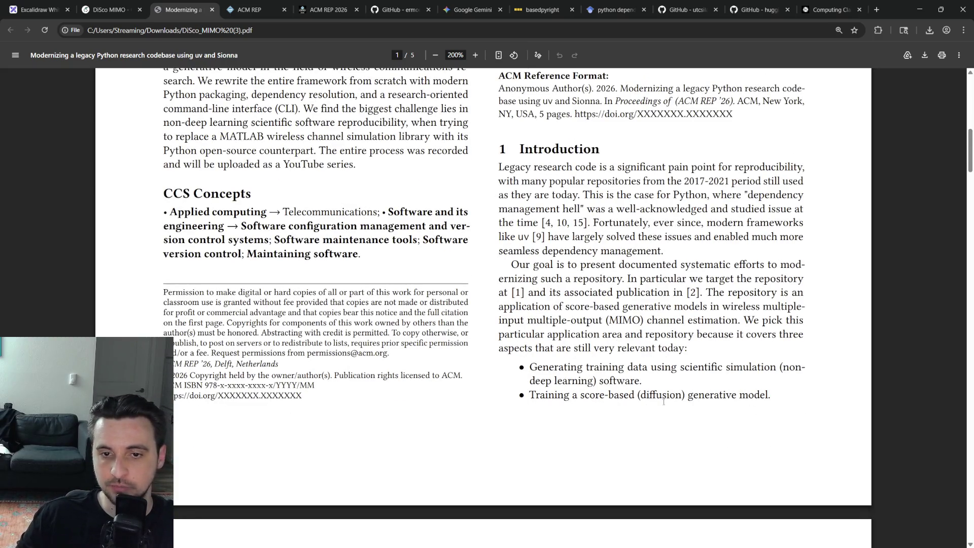
{"action": "scroll", "coordinate": [662, 404], "scroll_direction": "down", "scroll_amount": 2}
{"action": "scroll", "coordinate": [662, 404], "scroll_direction": "down", "scroll_amount": 2}
{"action": "scroll", "coordinate": [663, 403], "scroll_direction": "down", "scroll_amount": 2}
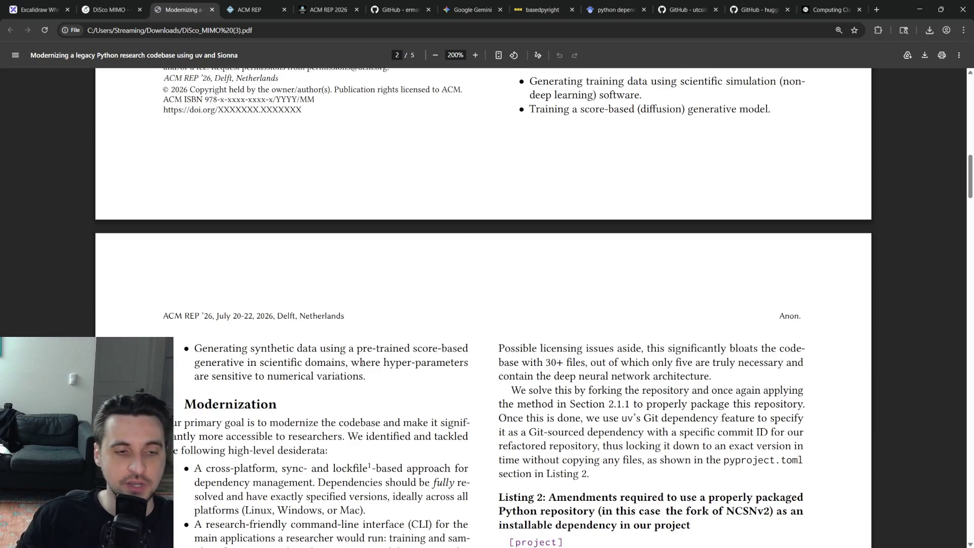
{"action": "scroll", "coordinate": [574, 404], "scroll_direction": "up", "scroll_amount": 3}
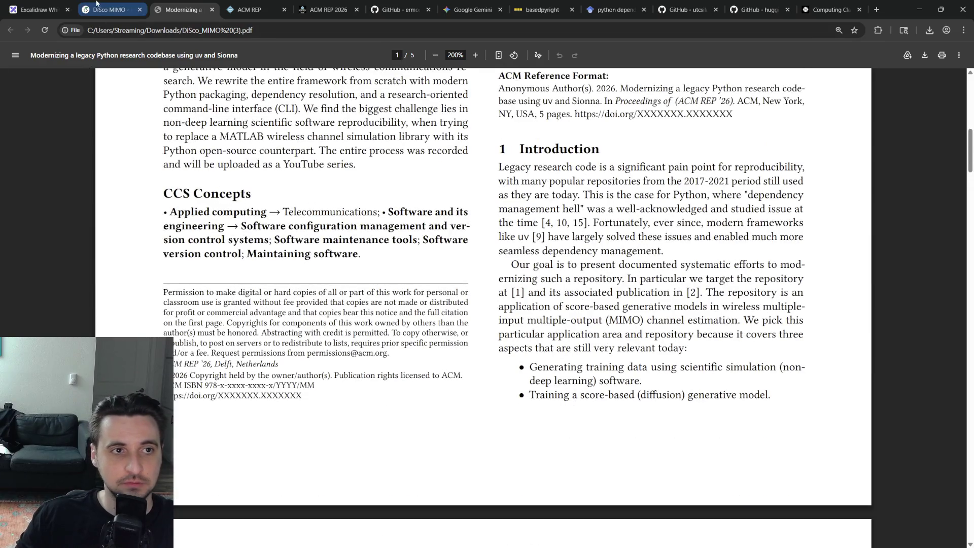
{"action": "left_click", "coordinate": [107, 10]}
{"action": "left_click", "coordinate": [340, 446]}
{"action": "left_click", "coordinate": [316, 315]}
Try adding a \cite after 'score-based' on line 157, accepting a suggested key and recompiling
{"action": "left_click", "coordinate": [325, 448]}
{"action": "left_click", "coordinate": [329, 427]}
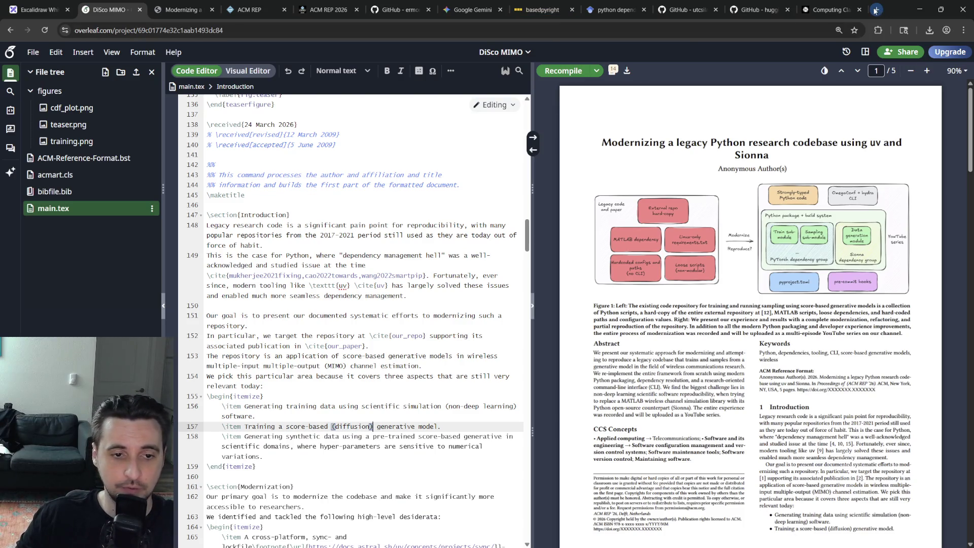
{"action": "left_click", "coordinate": [315, 447]}
{"action": "key", "text": "ctrl+s"}
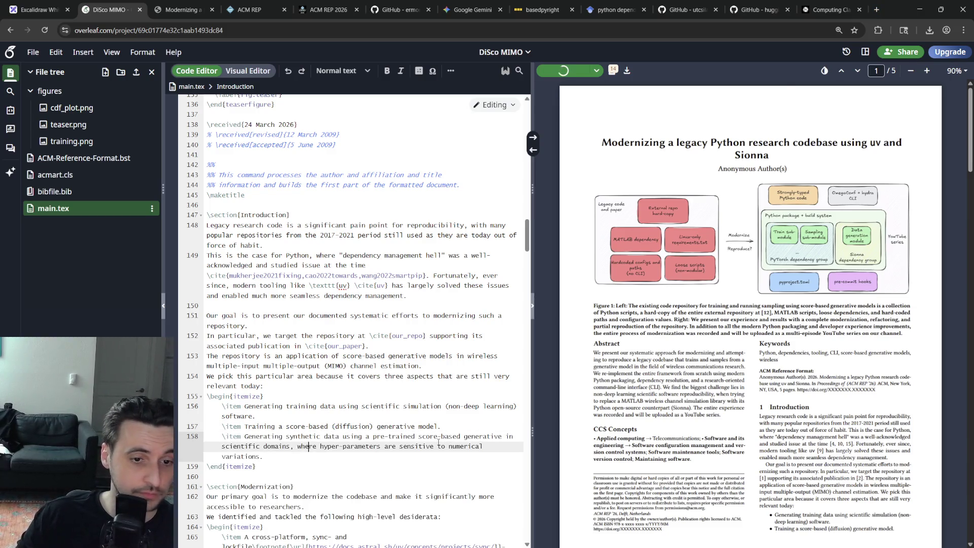
{"action": "left_click", "coordinate": [439, 426]}
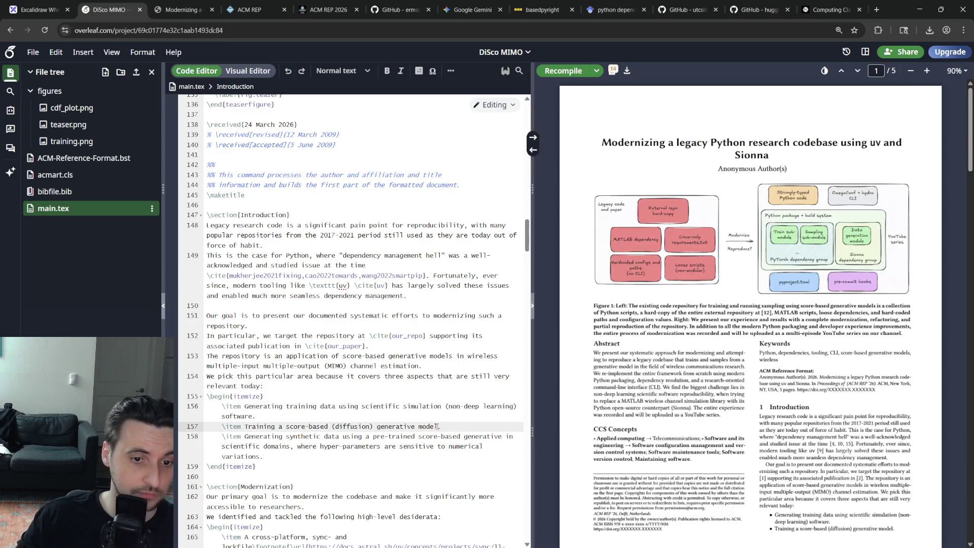
{"action": "left_click", "coordinate": [877, 10]}
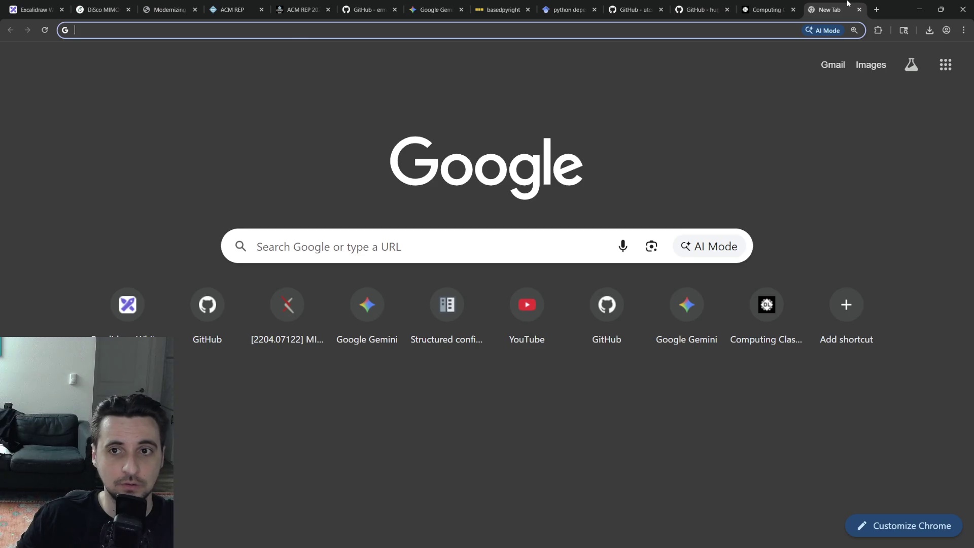
{"action": "key", "text": "ctrl+w"}
{"action": "type", "text": "\\cite{n}."}
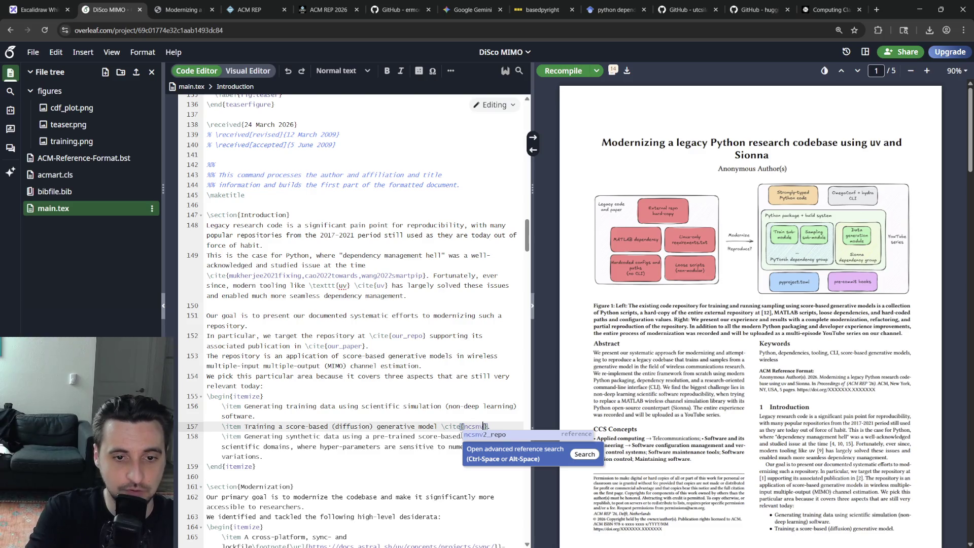
{"action": "key", "text": "BackSpace"}
{"action": "type", "text": "so"}
{"action": "key", "text": "Return"}
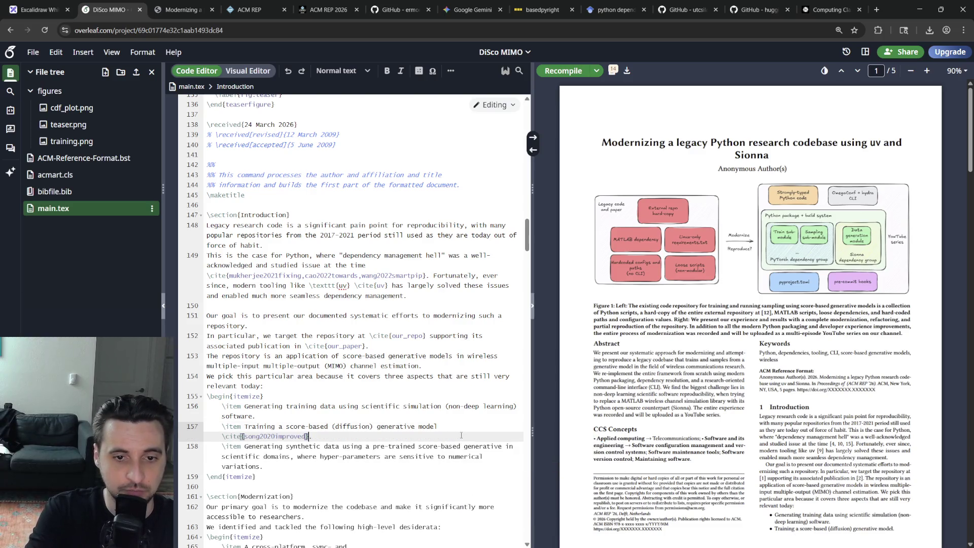
{"action": "key", "text": "ctrl+s"}
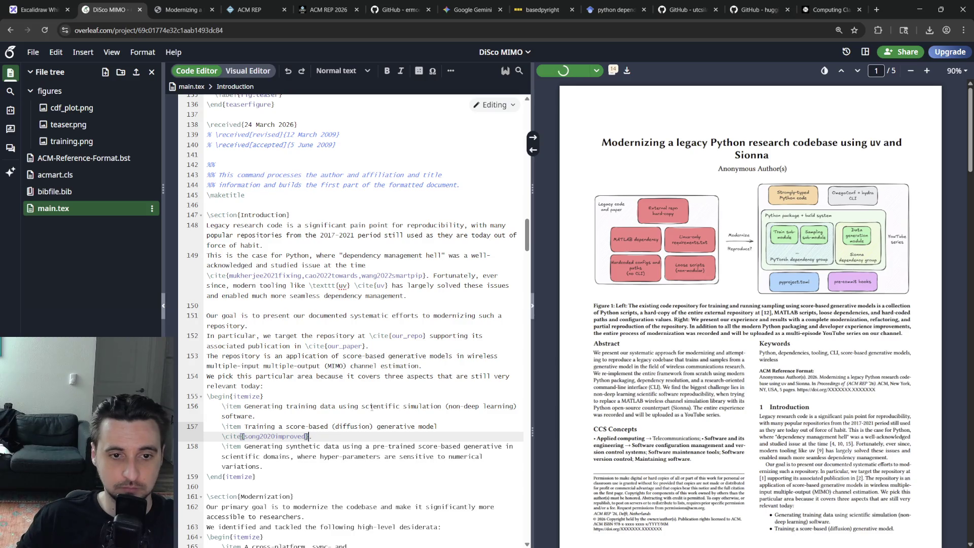
Undo and remove the citation so the bullet ends 'generative model.', then search the web for Google Scholar
{"action": "key", "text": "ctrl+z"}
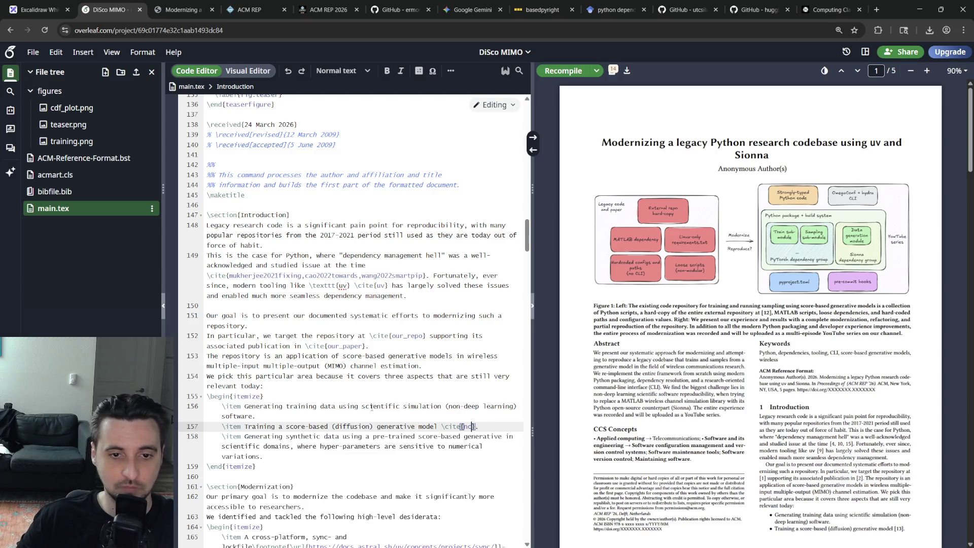
{"action": "key", "text": "BackSpace"}
{"action": "key", "text": "BackSpace"}
{"action": "key", "text": "BackSpace"}
{"action": "key", "text": "BackSpace"}
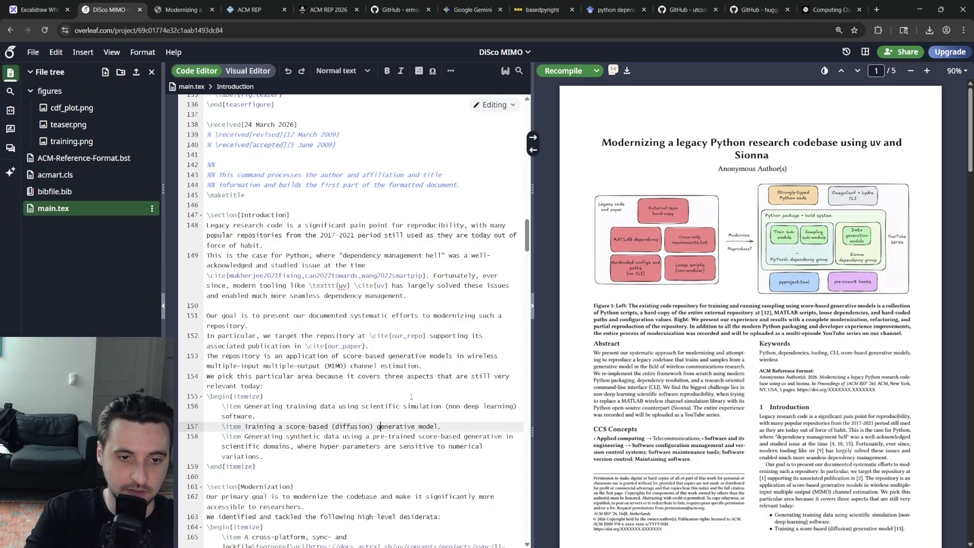
{"action": "key", "text": "ctrl+t"}
{"action": "type", "text": "google scho"}
{"action": "key", "text": "Return"}
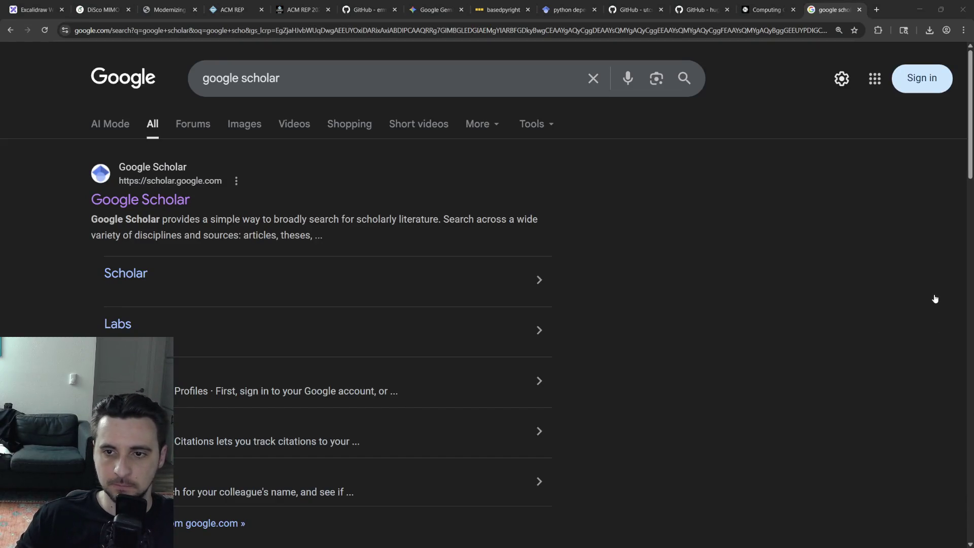
Open Google Scholar and search for score based generative modeling
{"action": "left_click", "coordinate": [141, 199]}
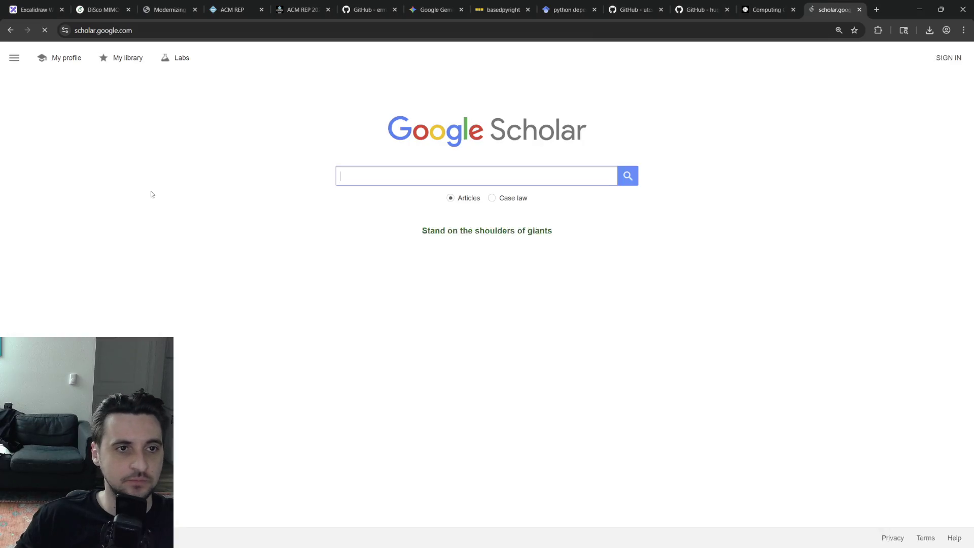
{"action": "type", "text": "score-based gene"}
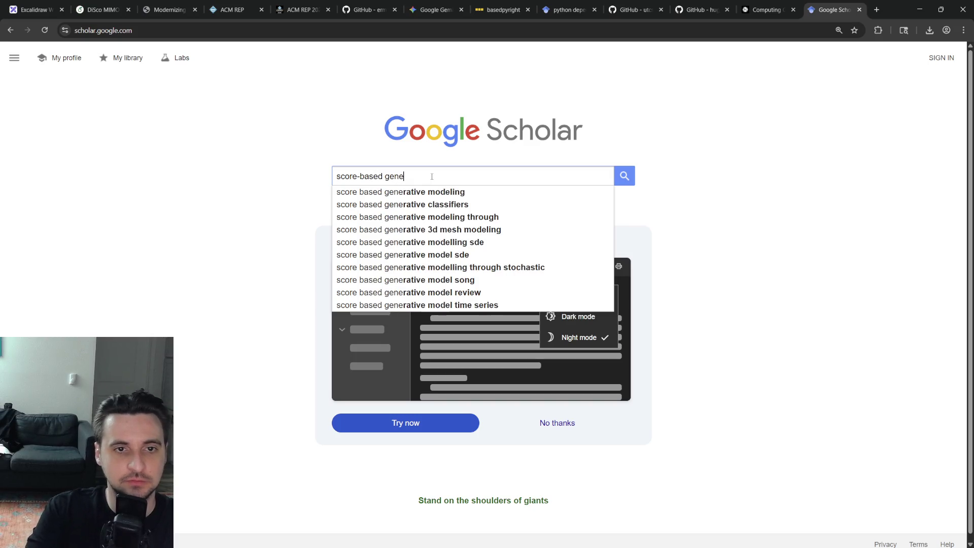
{"action": "key", "text": "Down"}
{"action": "key", "text": "Return"}
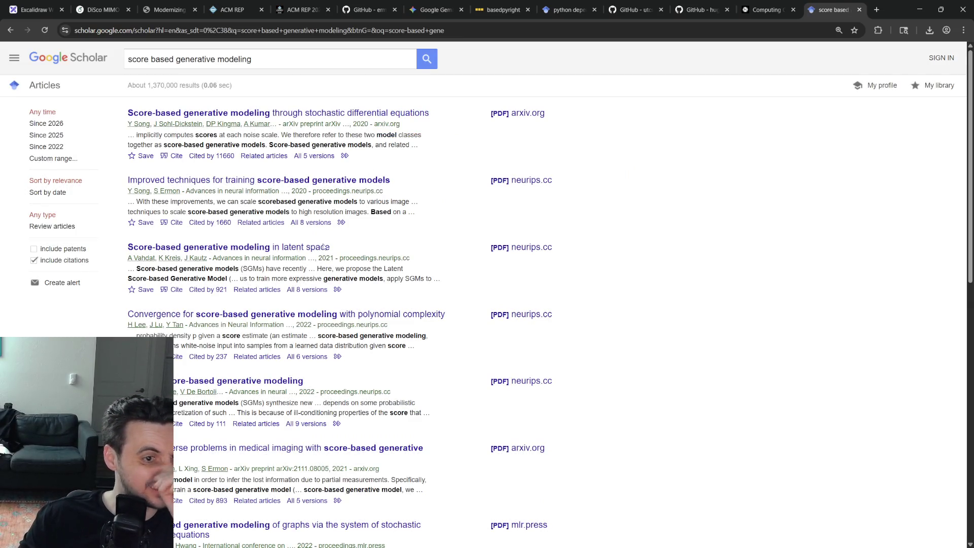
{"action": "scroll", "coordinate": [330, 251], "scroll_direction": "down", "scroll_amount": 1}
{"action": "scroll", "coordinate": [332, 281], "scroll_direction": "up", "scroll_amount": 1}
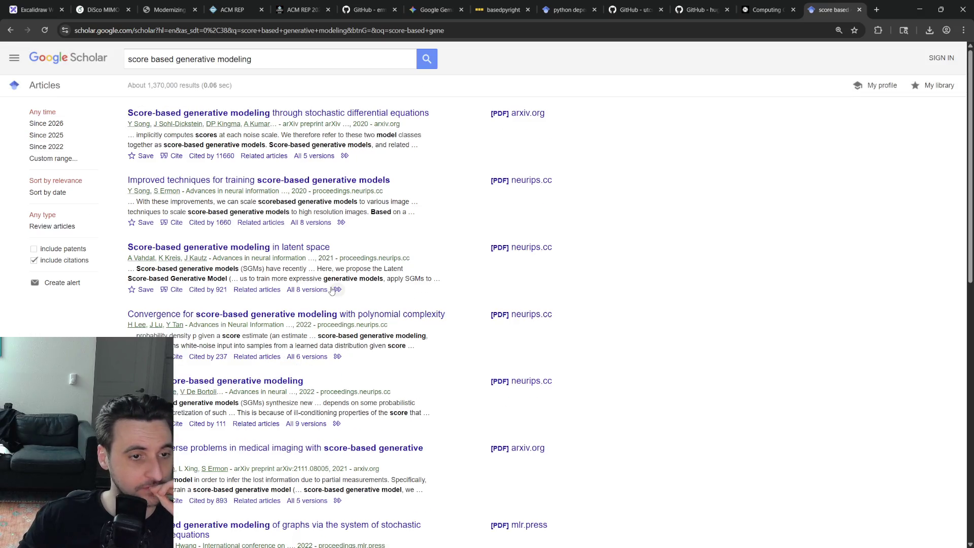
Search the full title 'estimating gradients of the data distribution', open the first result's BibTeX and copy it
{"action": "left_click", "coordinate": [258, 57]}
{"action": "triple_click", "coordinate": [258, 58]}
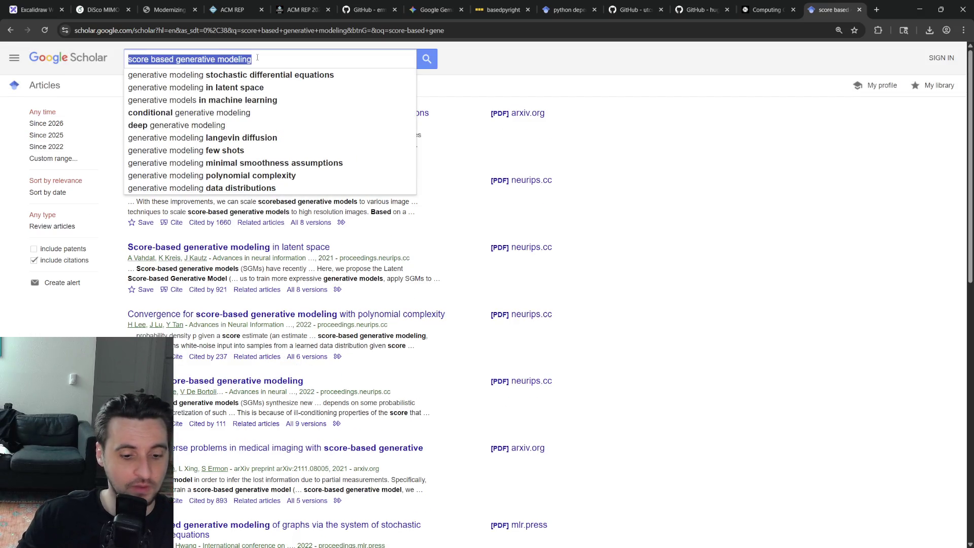
{"action": "type", "text": "estimating gradien"}
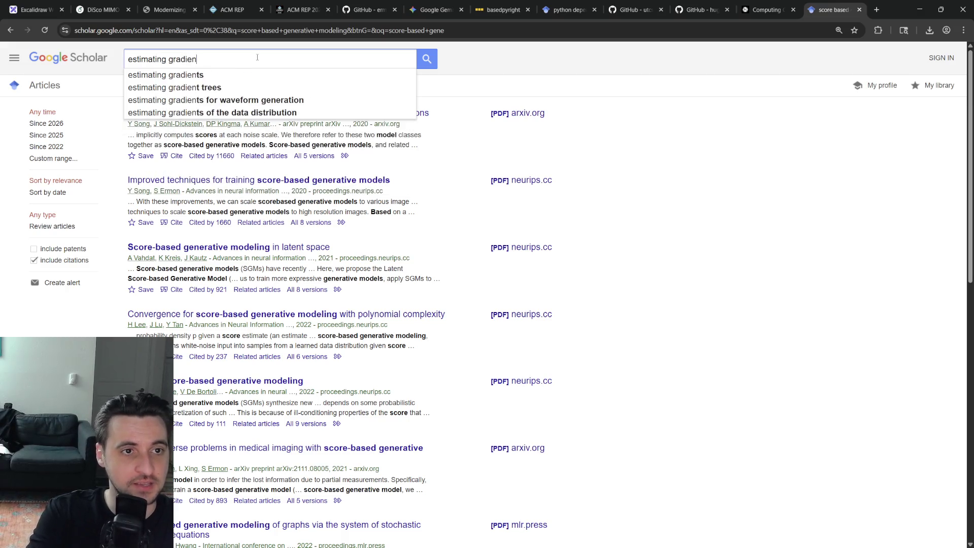
{"action": "type", "text": "ts o"}
{"action": "key", "text": "Down"}
{"action": "key", "text": "Return"}
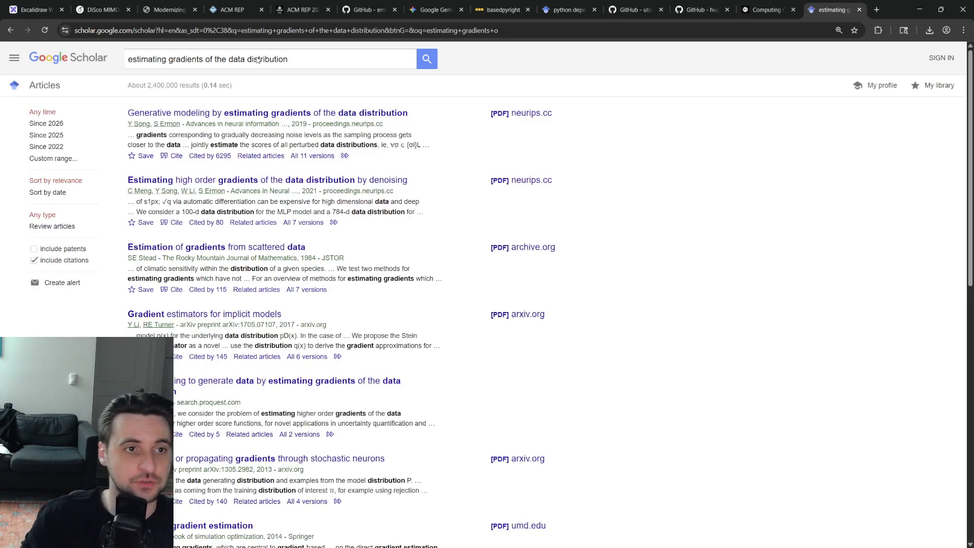
{"action": "left_click", "coordinate": [174, 155]}
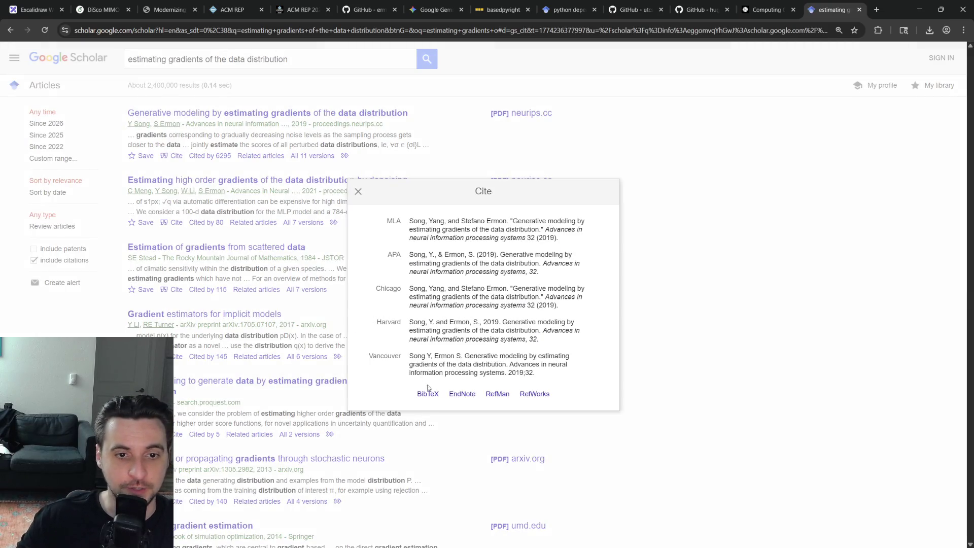
{"action": "left_click", "coordinate": [428, 394]}
{"action": "key", "text": "ctrl+a"}
{"action": "key", "text": "ctrl+2"}
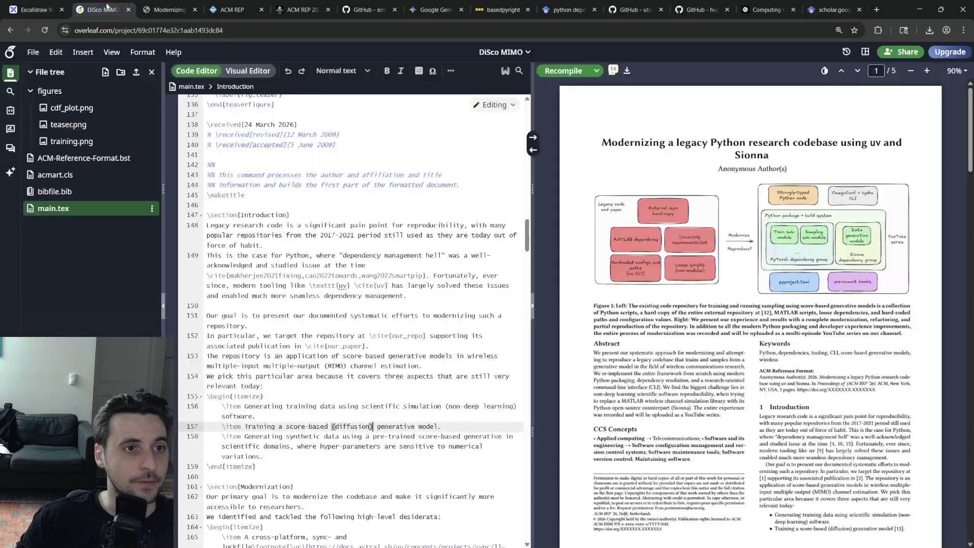
Paste the BibTeX entry into bibfile.bib and copy its key song2019generative
{"action": "key", "text": "ctrl+3"}
{"action": "key", "text": "ctrl+2"}
{"action": "left_click", "coordinate": [55, 192]}
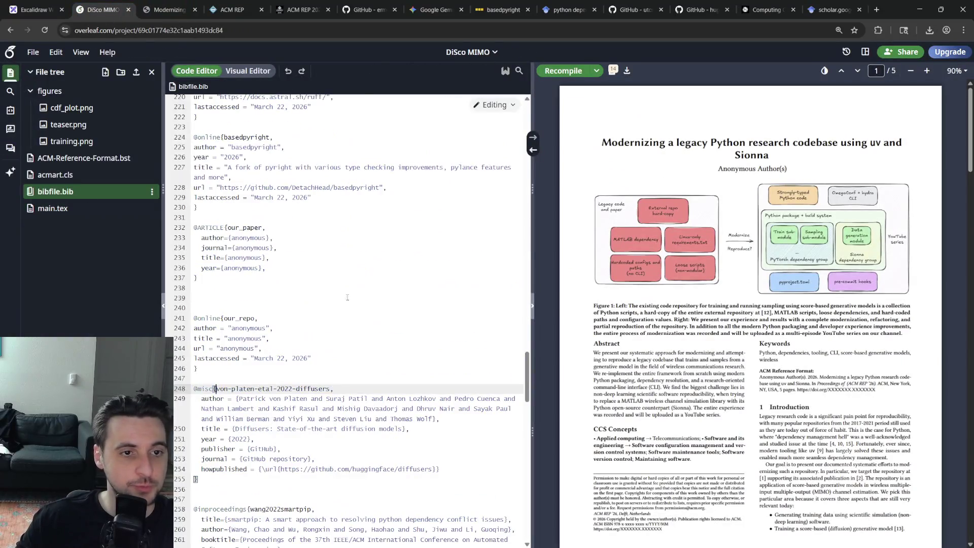
{"action": "double_click", "coordinate": [243, 297]}
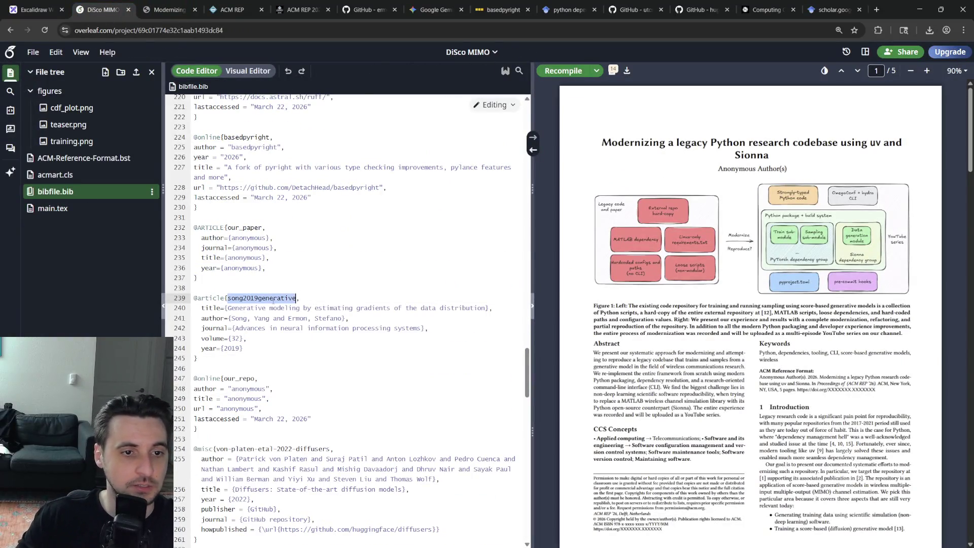
Cite song2019generative after 'score-based generative models' in main.tex and recompile
{"action": "left_click", "coordinate": [68, 209]}
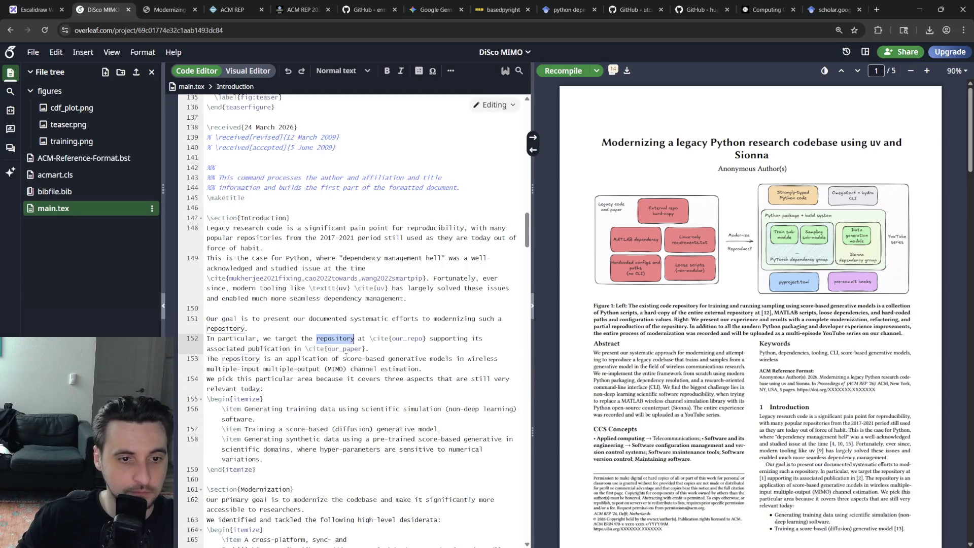
{"action": "left_click", "coordinate": [357, 379]}
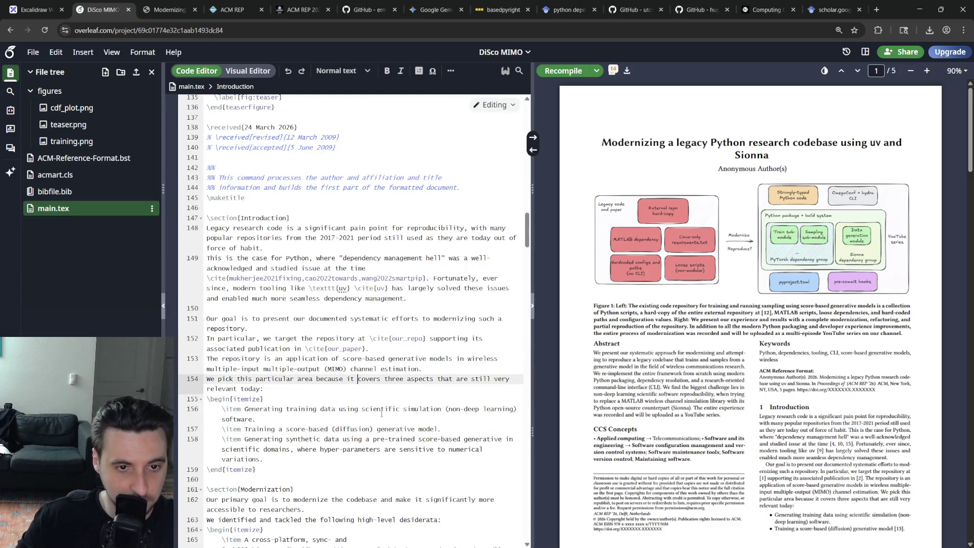
{"action": "left_click", "coordinate": [453, 358]}
{"action": "type", "text": "\\cite{"}
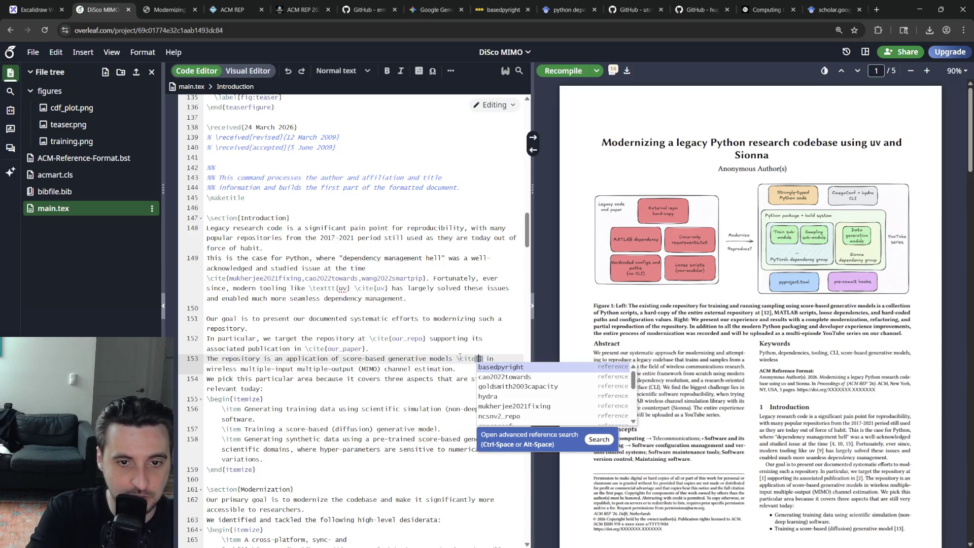
{"action": "type", "text": "s"}
{"action": "key", "text": "Down"}
{"action": "key", "text": "Return"}
{"action": "key", "text": "ctrl+s"}
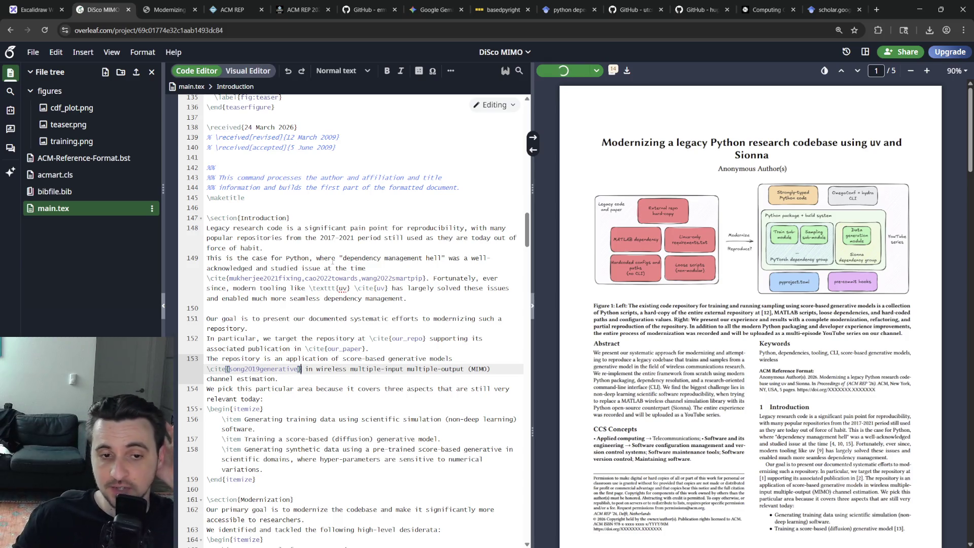
{"action": "key", "text": "ctrl+Tab"}
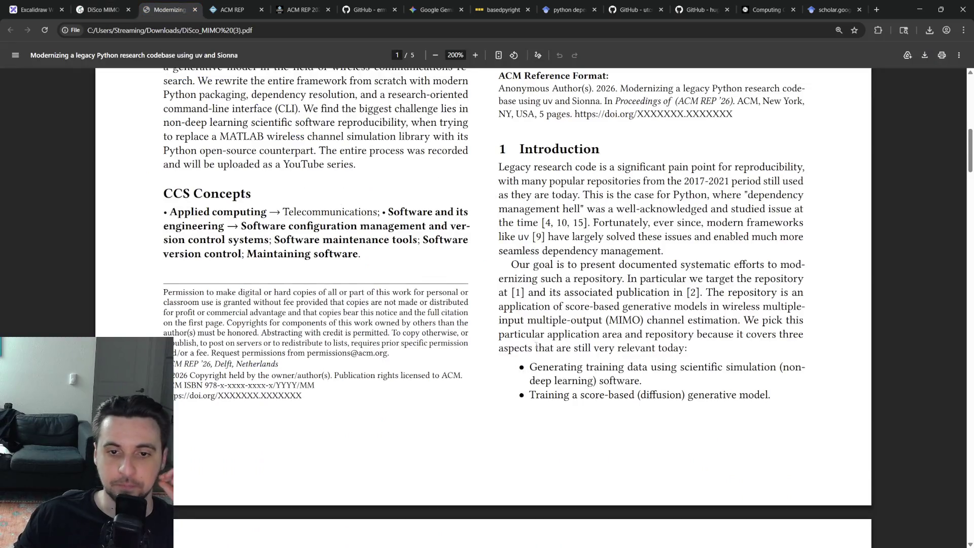
{"action": "scroll", "coordinate": [589, 365], "scroll_direction": "down", "scroll_amount": 2}
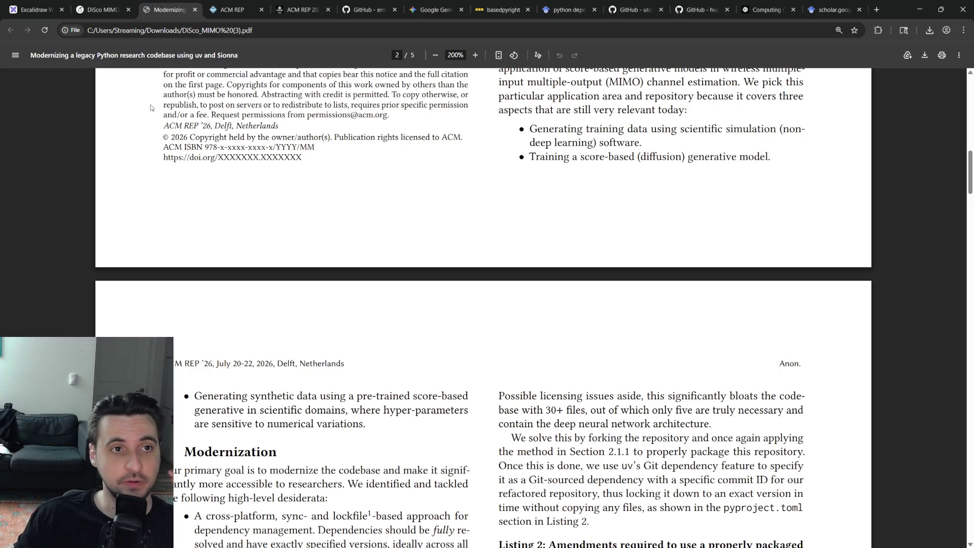
Read the Modernization opening on page 2 of the PDF, selecting 'researchers', then return to Overleaf
{"action": "key", "text": "ctrl+shift+Tab"}
{"action": "key", "text": "ctrl+Tab"}
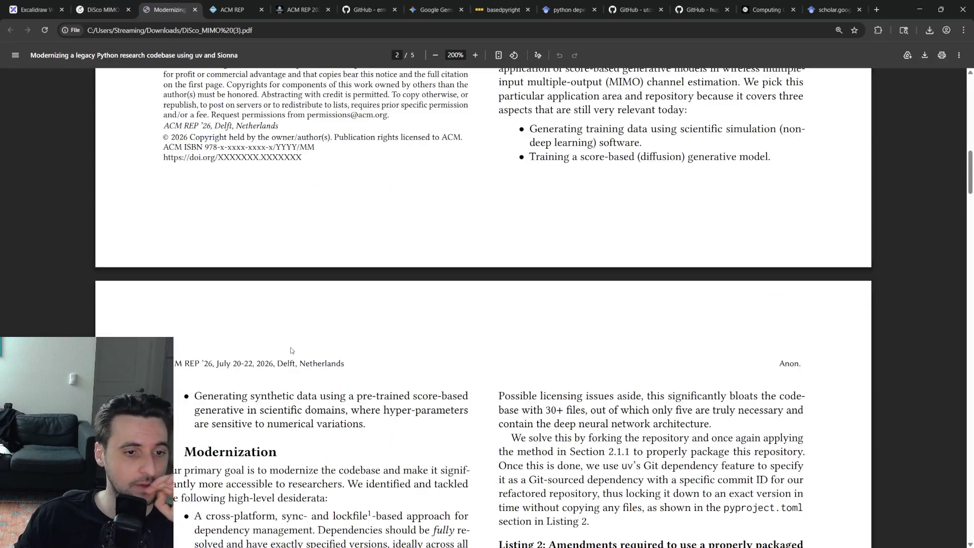
{"action": "scroll", "coordinate": [290, 350], "scroll_direction": "down", "scroll_amount": 2}
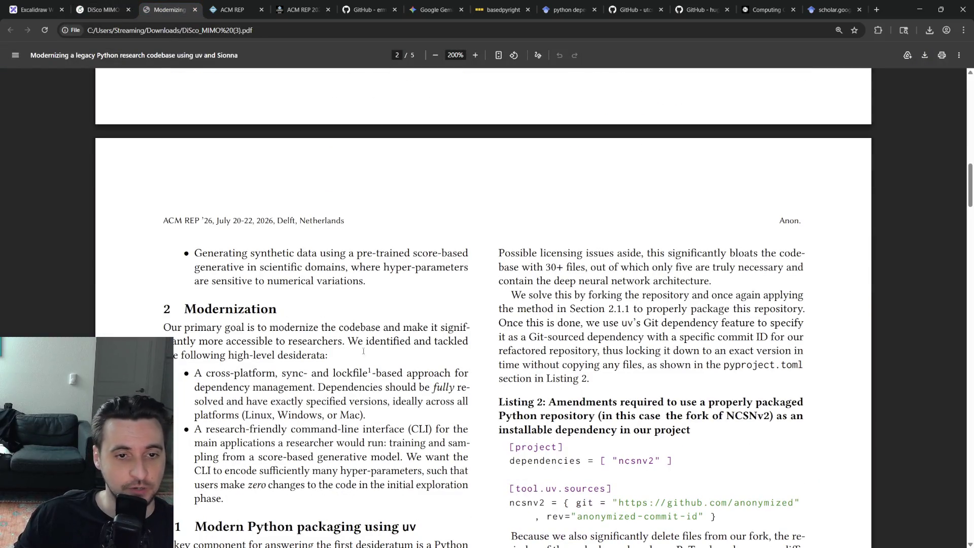
{"action": "triple_click", "coordinate": [314, 342]}
{"action": "double_click", "coordinate": [314, 342]}
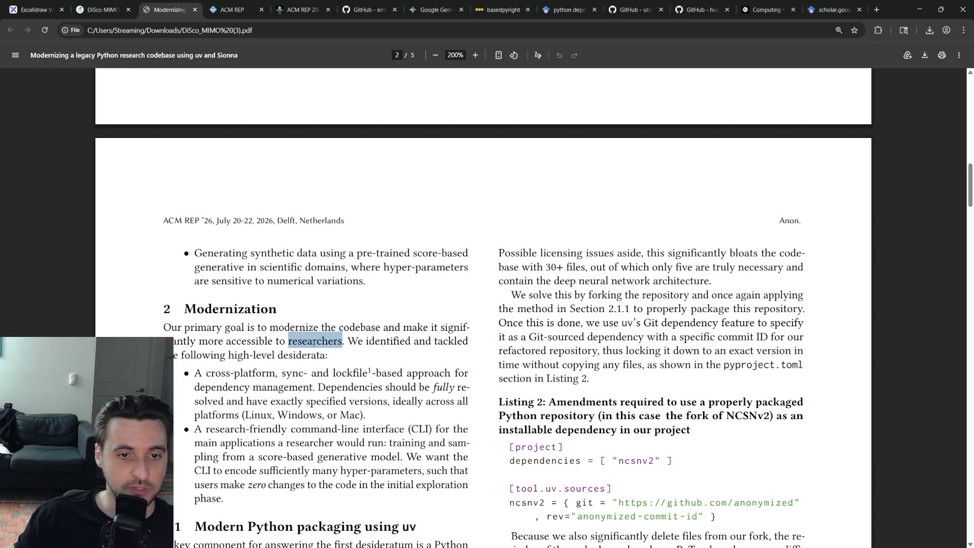
{"action": "left_click", "coordinate": [279, 335]}
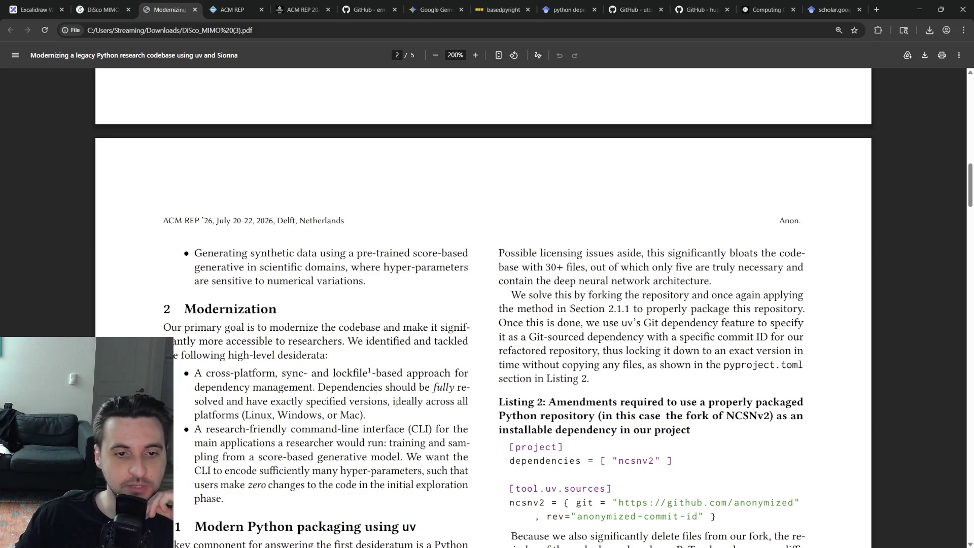
{"action": "key", "text": "ctrl+shift+Tab"}
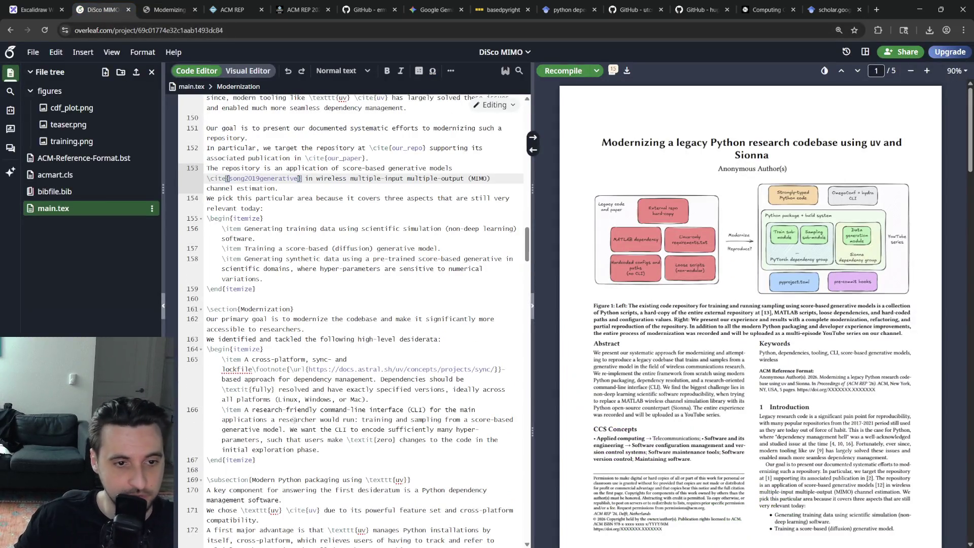
Italicize 'exactly' on line 165 and compare the bullet against the downloaded PDF
{"action": "double_click", "coordinate": [350, 390]}
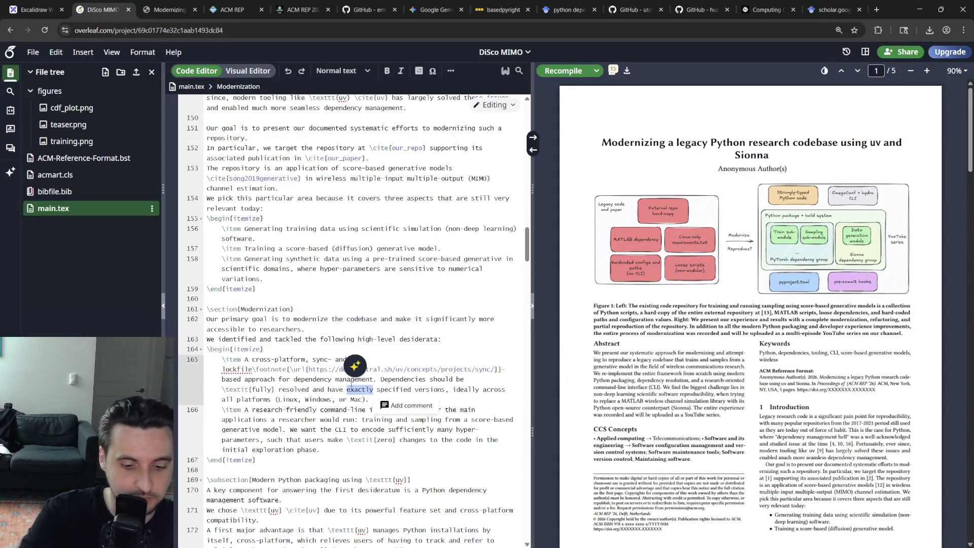
{"action": "key", "text": "ctrl+i"}
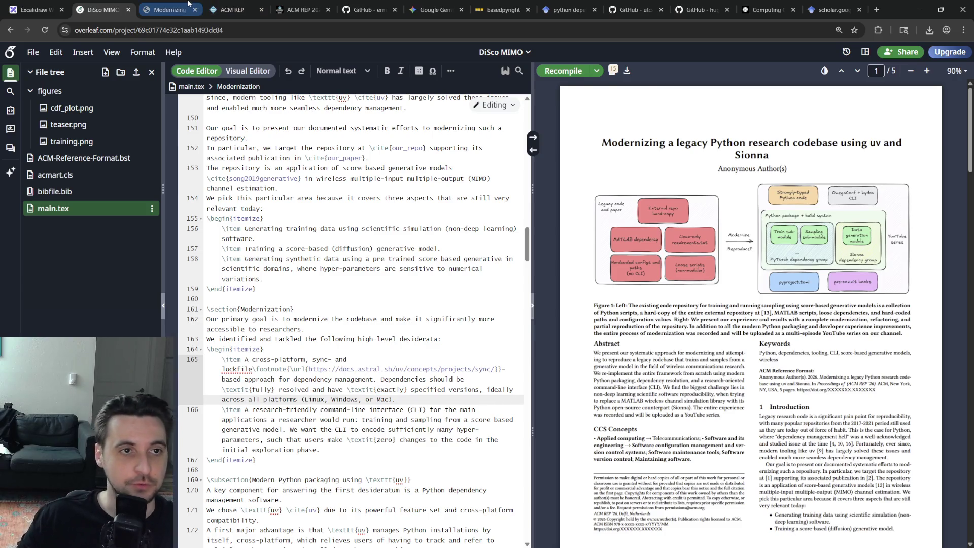
{"action": "left_click", "coordinate": [169, 9]}
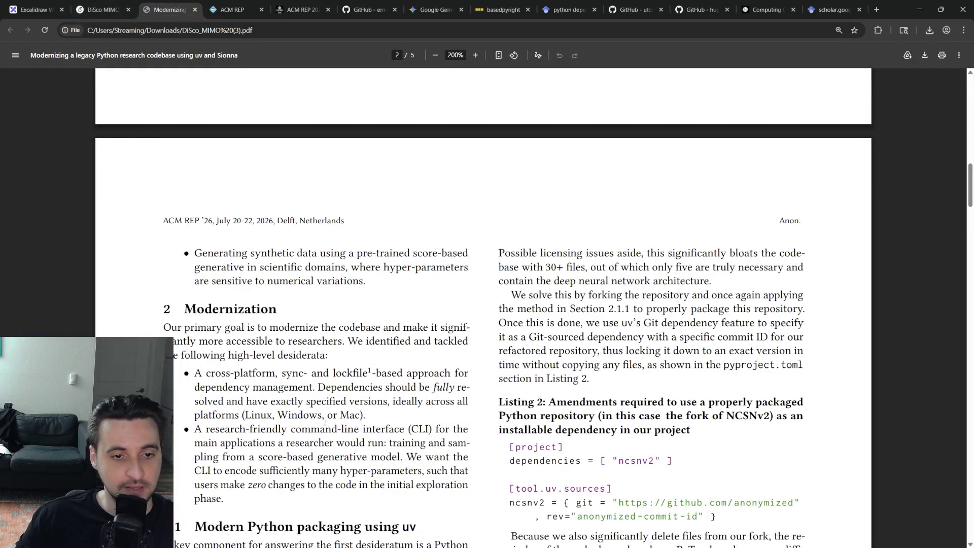
{"action": "key", "text": "ctrl+shift+Tab"}
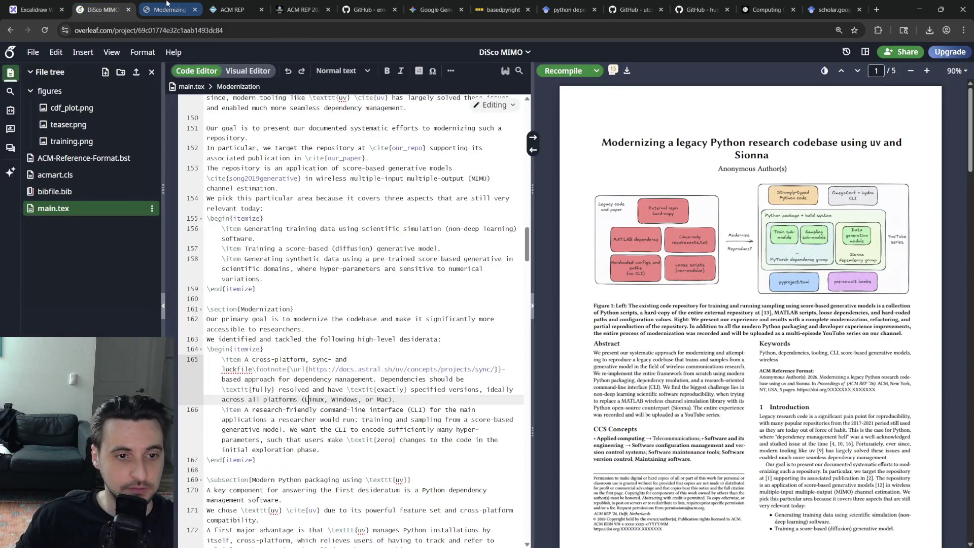
{"action": "left_click", "coordinate": [169, 7]}
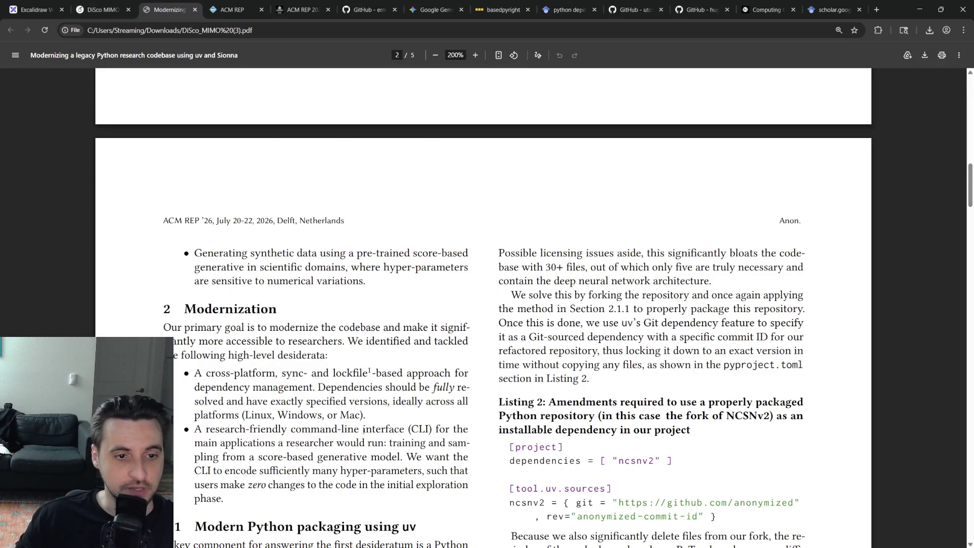
{"action": "key", "text": "ctrl+shift+Tab"}
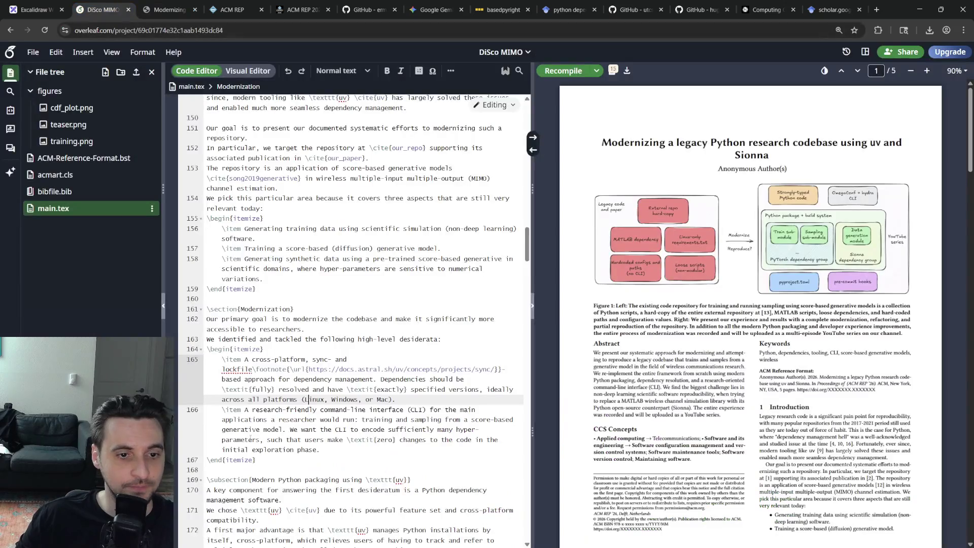
Change 'research-friendly' to 'powerful' in the CLI bullet on line 166
{"action": "double_click", "coordinate": [272, 409]}
{"action": "key", "text": "BackSpace"}
{"action": "key", "text": "Delete"}
{"action": "double_click", "coordinate": [264, 410]}
{"action": "type", "text": "pow"}
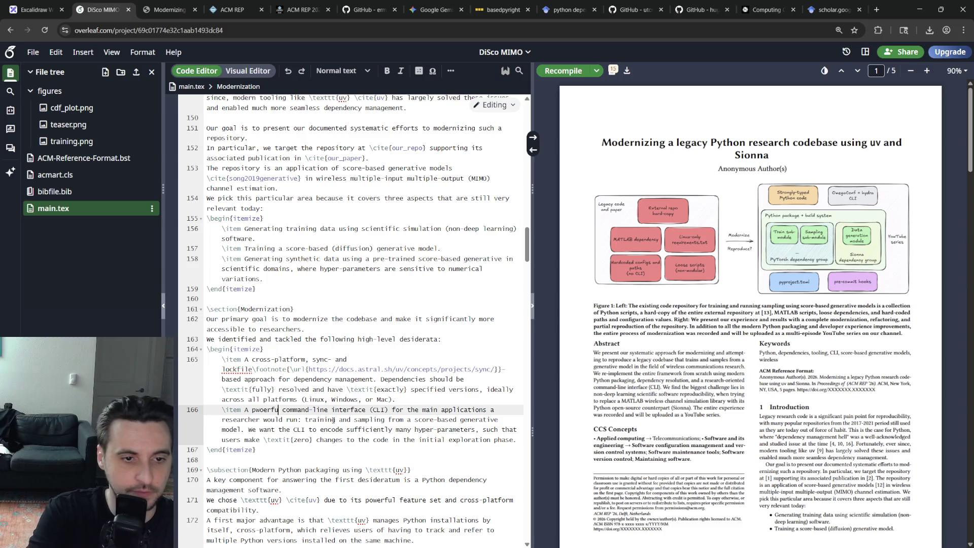
{"action": "key", "text": "BackSpace"}
{"action": "key", "text": "BackSpace"}
{"action": "type", "text": "owerul"}
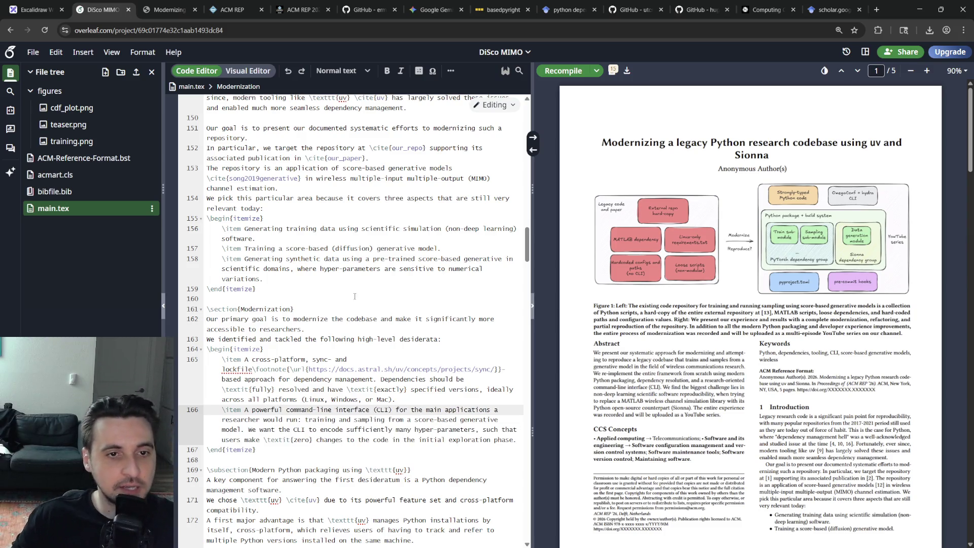
{"action": "scroll", "coordinate": [372, 352], "scroll_direction": "up", "scroll_amount": 4}
{"action": "scroll", "coordinate": [373, 352], "scroll_direction": "up", "scroll_amount": 3}
{"action": "scroll", "coordinate": [426, 388], "scroll_direction": "up", "scroll_amount": 5}
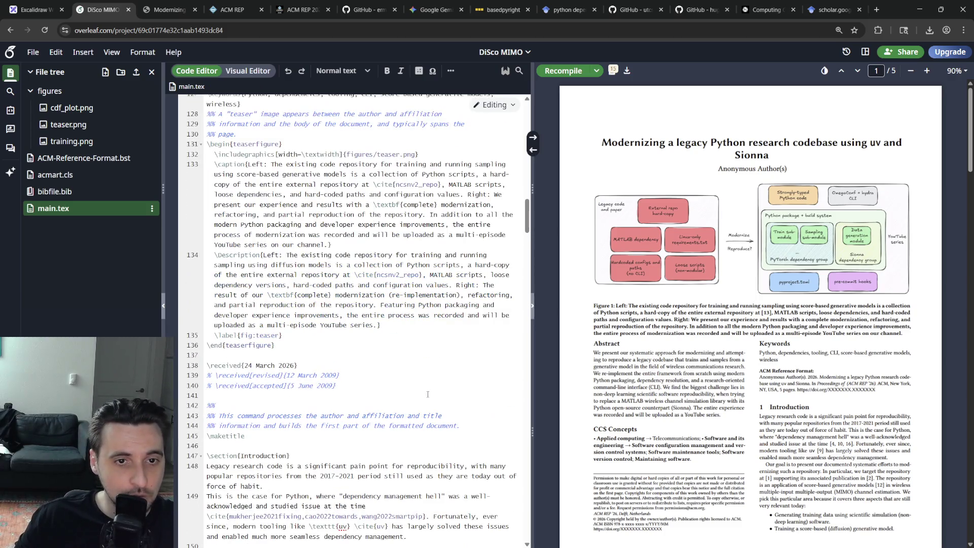
{"action": "scroll", "coordinate": [427, 394], "scroll_direction": "up", "scroll_amount": 2}
{"action": "scroll", "coordinate": [424, 405], "scroll_direction": "up", "scroll_amount": 6}
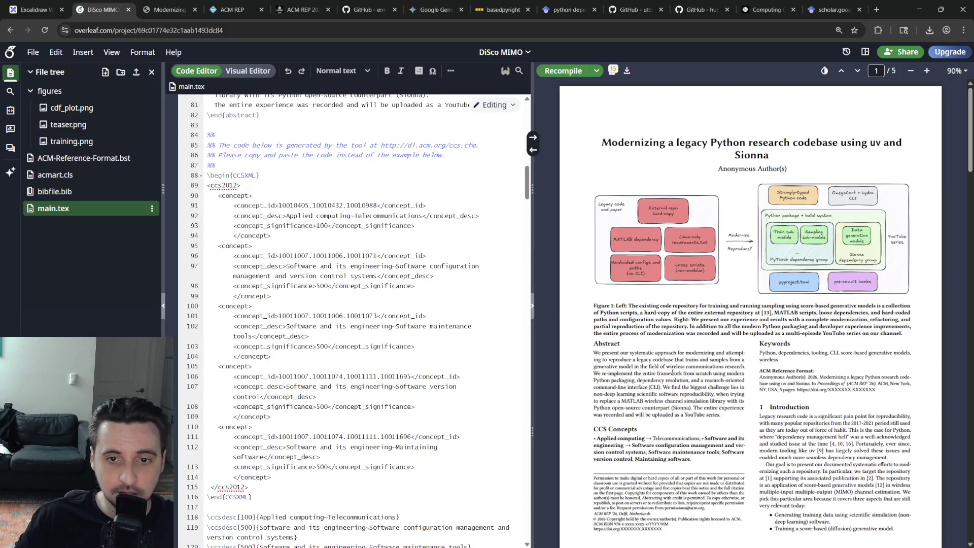
{"action": "scroll", "coordinate": [384, 373], "scroll_direction": "down", "scroll_amount": 3}
{"action": "scroll", "coordinate": [384, 374], "scroll_direction": "down", "scroll_amount": 3}
{"action": "scroll", "coordinate": [384, 374], "scroll_direction": "down", "scroll_amount": 3}
{"action": "scroll", "coordinate": [385, 374], "scroll_direction": "down", "scroll_amount": 3}
{"action": "scroll", "coordinate": [384, 373], "scroll_direction": "up", "scroll_amount": 2}
Delete '(CLI)' after 'command-line interface' in the abstract and jump to the CLI subsection source
{"action": "double_click", "coordinate": [655, 387]}
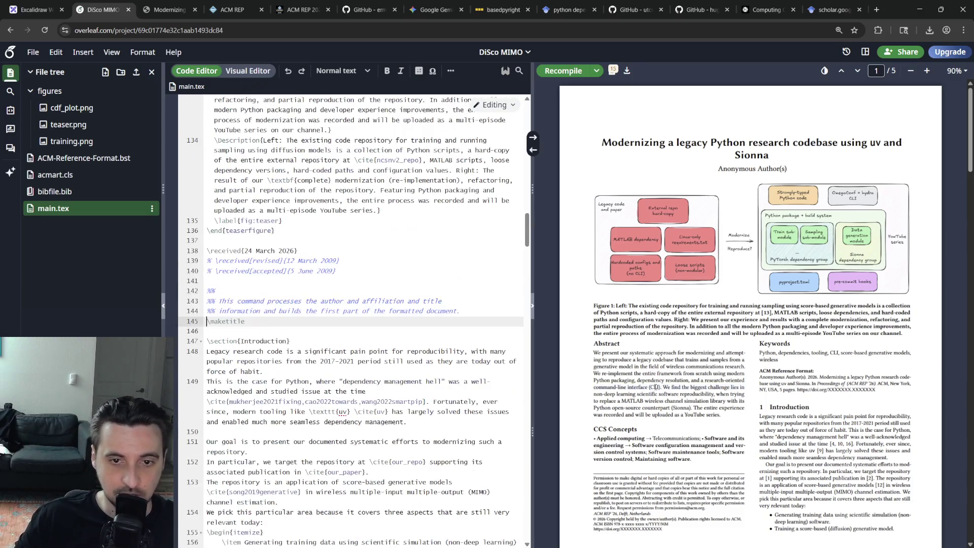
{"action": "scroll", "coordinate": [380, 328], "scroll_direction": "up", "scroll_amount": 2}
{"action": "scroll", "coordinate": [379, 329], "scroll_direction": "down", "scroll_amount": 2}
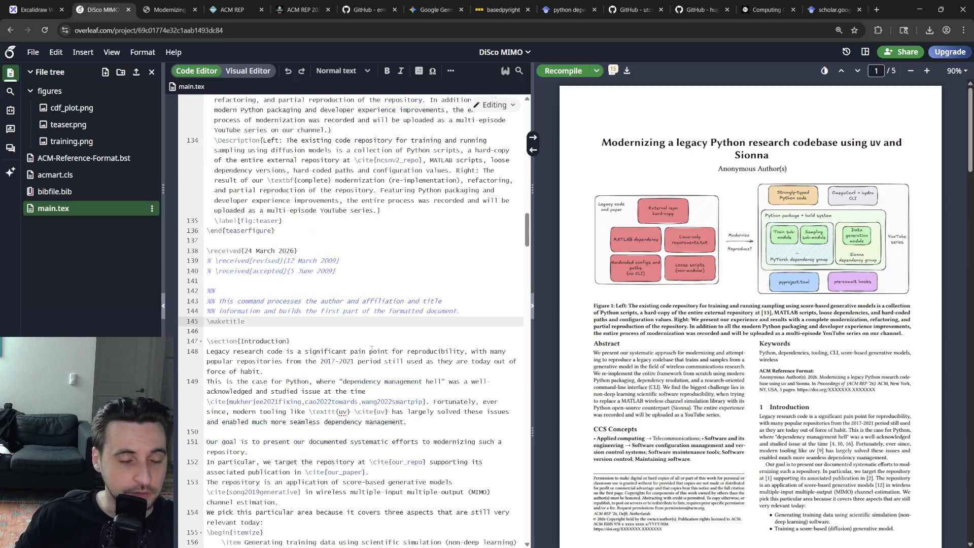
{"action": "scroll", "coordinate": [394, 341], "scroll_direction": "up", "scroll_amount": 6}
{"action": "scroll", "coordinate": [395, 342], "scroll_direction": "up", "scroll_amount": 3}
{"action": "scroll", "coordinate": [395, 342], "scroll_direction": "up", "scroll_amount": 2}
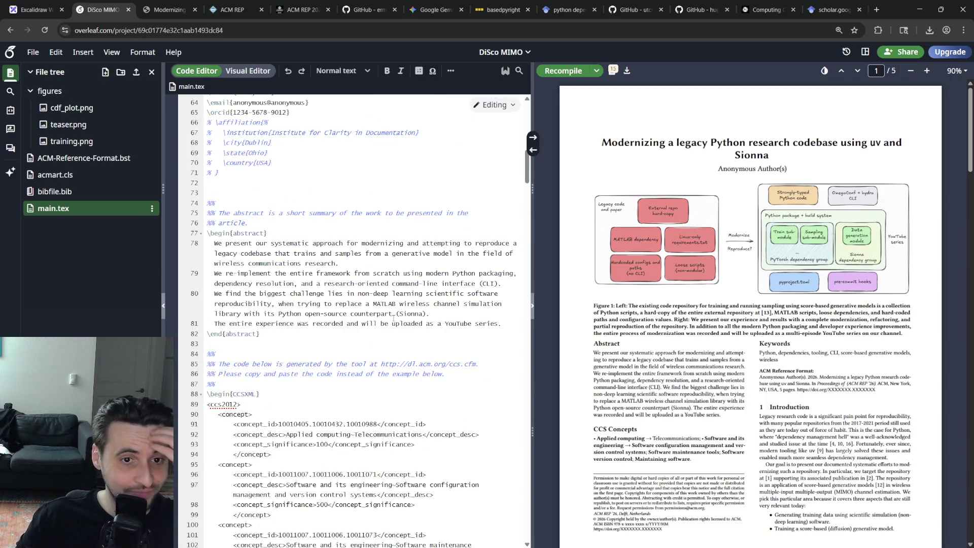
{"action": "left_click", "coordinate": [498, 283]}
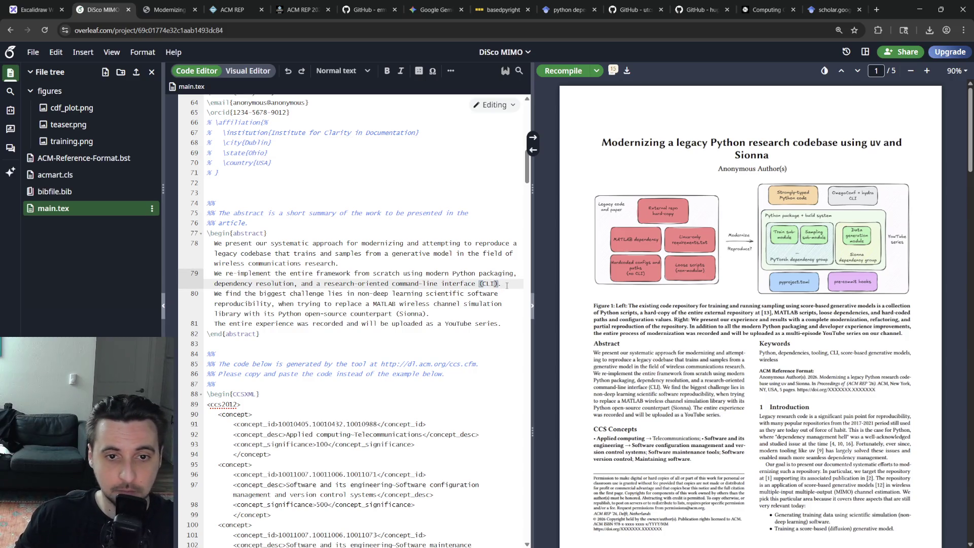
{"action": "left_click", "coordinate": [407, 294]}
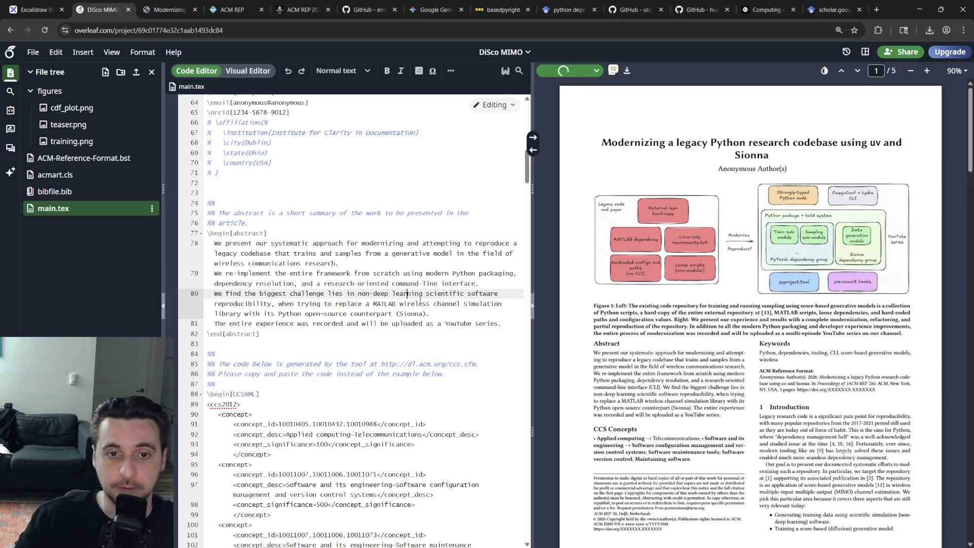
{"action": "scroll", "coordinate": [407, 229], "scroll_direction": "down", "scroll_amount": 3}
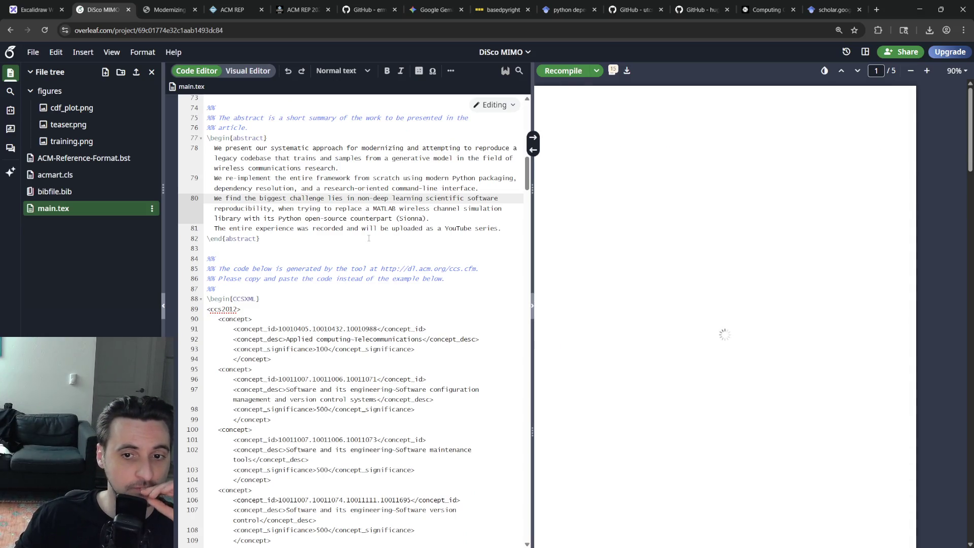
{"action": "scroll", "coordinate": [750, 312], "scroll_direction": "down", "scroll_amount": 3}
{"action": "scroll", "coordinate": [751, 312], "scroll_direction": "down", "scroll_amount": 3}
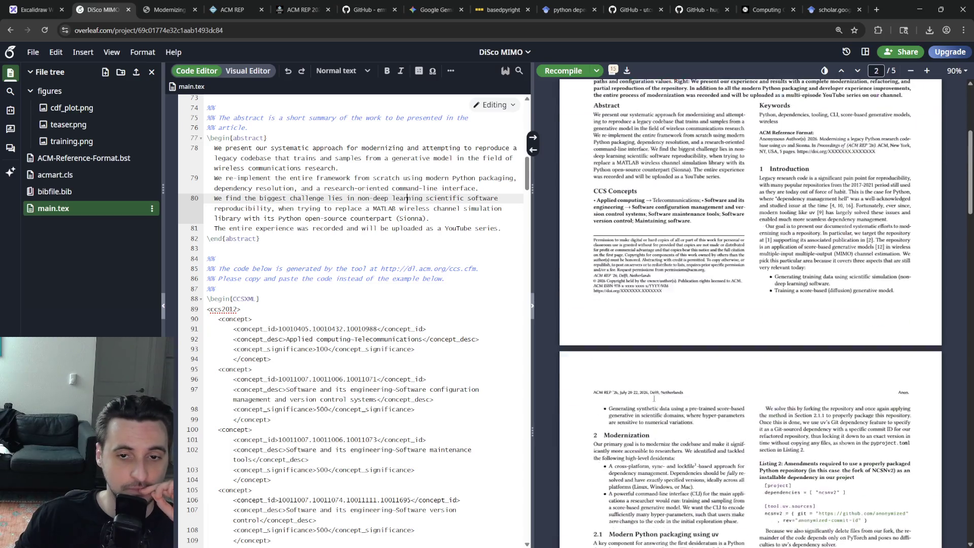
{"action": "scroll", "coordinate": [751, 312], "scroll_direction": "down", "scroll_amount": 2}
{"action": "scroll", "coordinate": [750, 312], "scroll_direction": "down", "scroll_amount": 2}
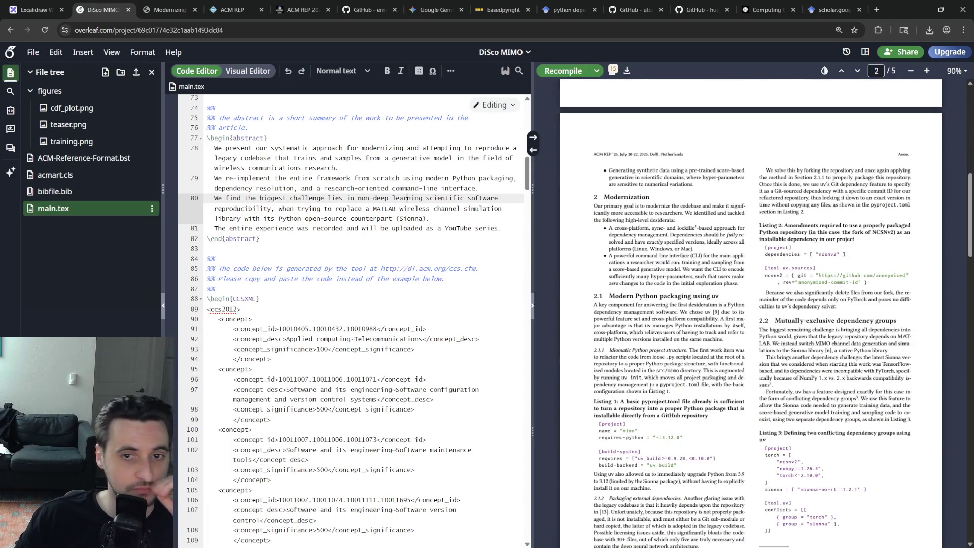
{"action": "left_click", "coordinate": [533, 150]}
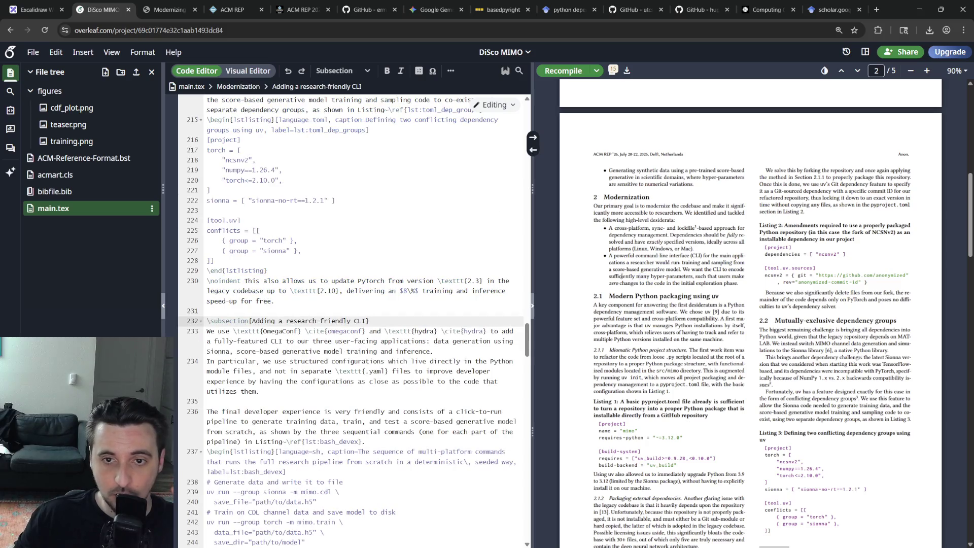
Read the downloaded PDF, then return to the CLI subsection text in Overleaf
{"action": "left_click", "coordinate": [169, 9]}
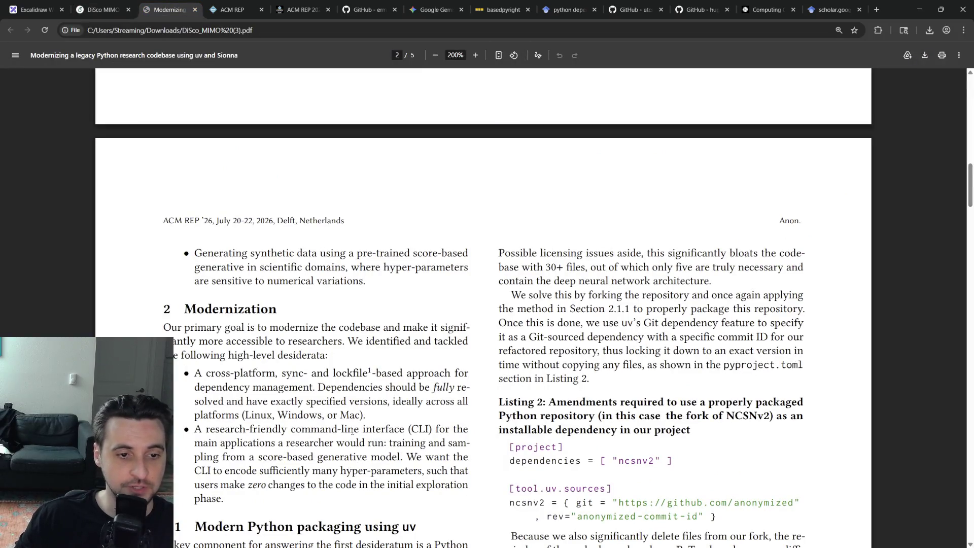
{"action": "scroll", "coordinate": [342, 419], "scroll_direction": "down", "scroll_amount": 1}
{"action": "scroll", "coordinate": [351, 366], "scroll_direction": "down", "scroll_amount": 1}
{"action": "scroll", "coordinate": [363, 308], "scroll_direction": "down", "scroll_amount": 1}
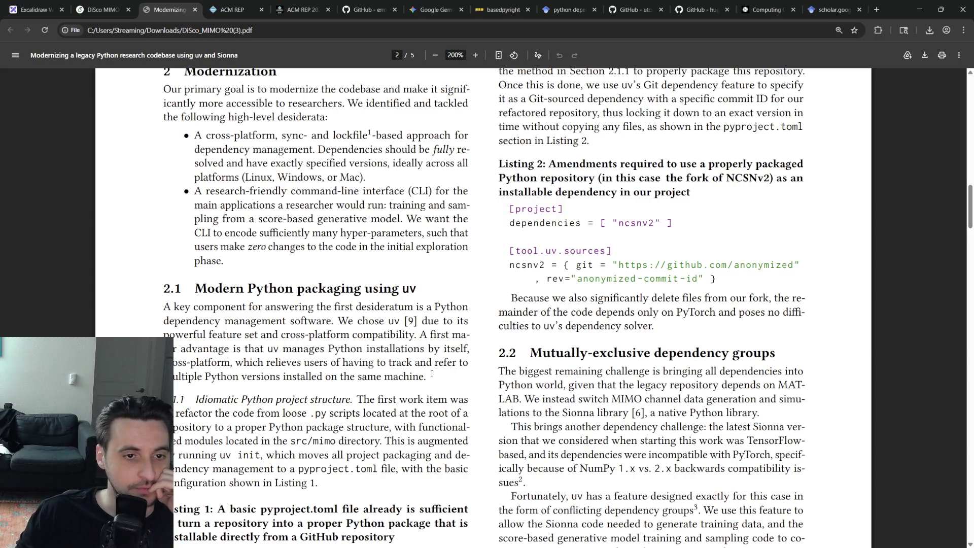
{"action": "left_click", "coordinate": [99, 10]}
{"action": "left_click", "coordinate": [446, 380]}
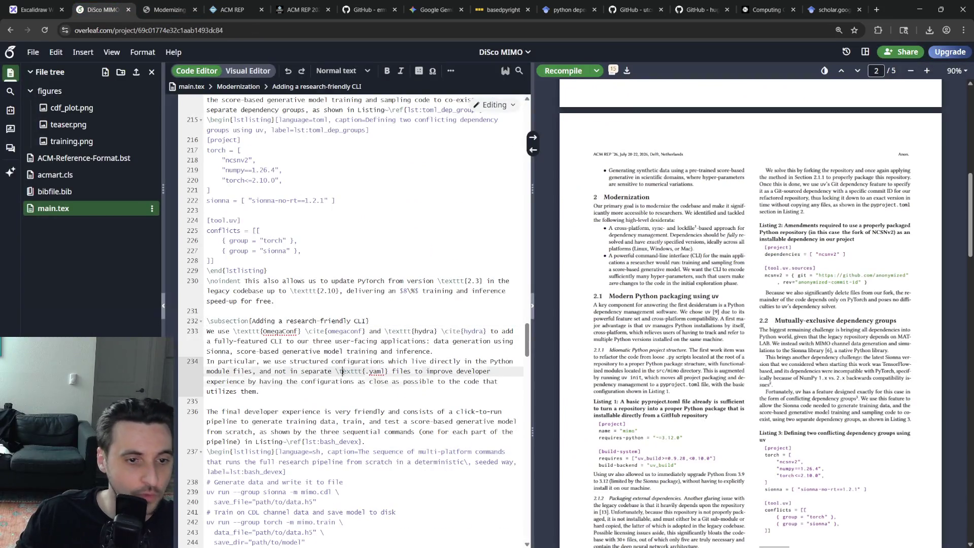
{"action": "scroll", "coordinate": [446, 380], "scroll_direction": "down", "scroll_amount": 3}
{"action": "scroll", "coordinate": [359, 397], "scroll_direction": "down", "scroll_amount": 2}
{"action": "scroll", "coordinate": [360, 398], "scroll_direction": "down", "scroll_amount": 1}
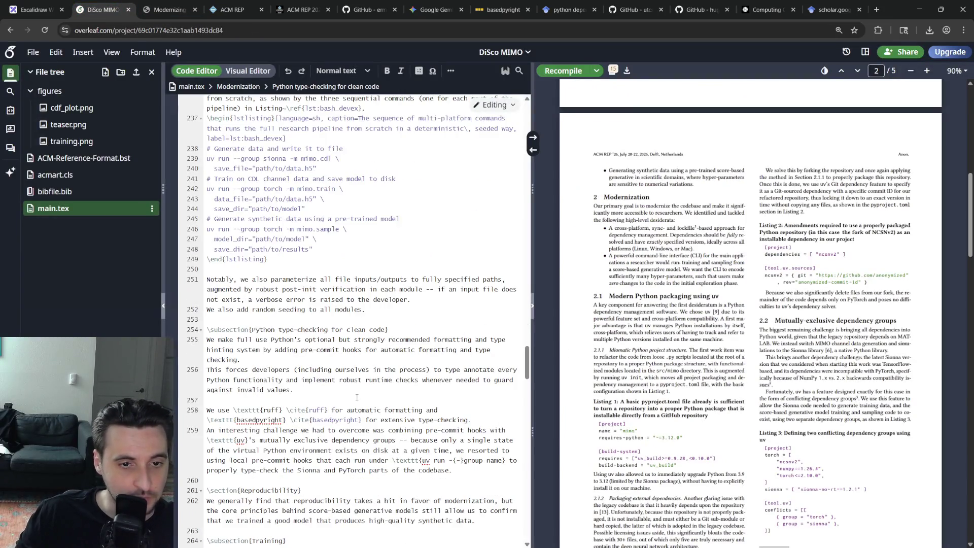
{"action": "scroll", "coordinate": [355, 397], "scroll_direction": "down", "scroll_amount": 2}
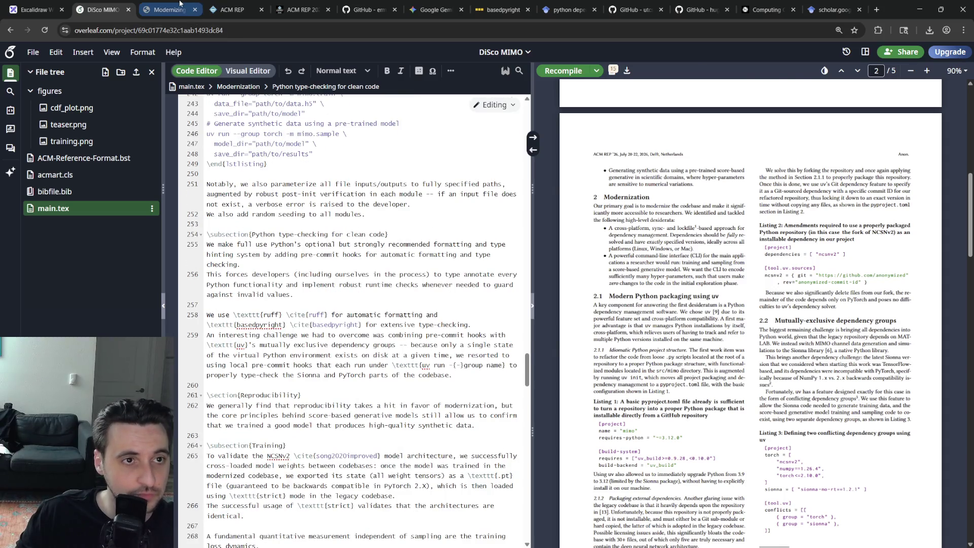
Read the PDF's project-structure and Python-upgrade paragraphs through Listing 3, then return to the source
{"action": "key", "text": "ctrl+Tab"}
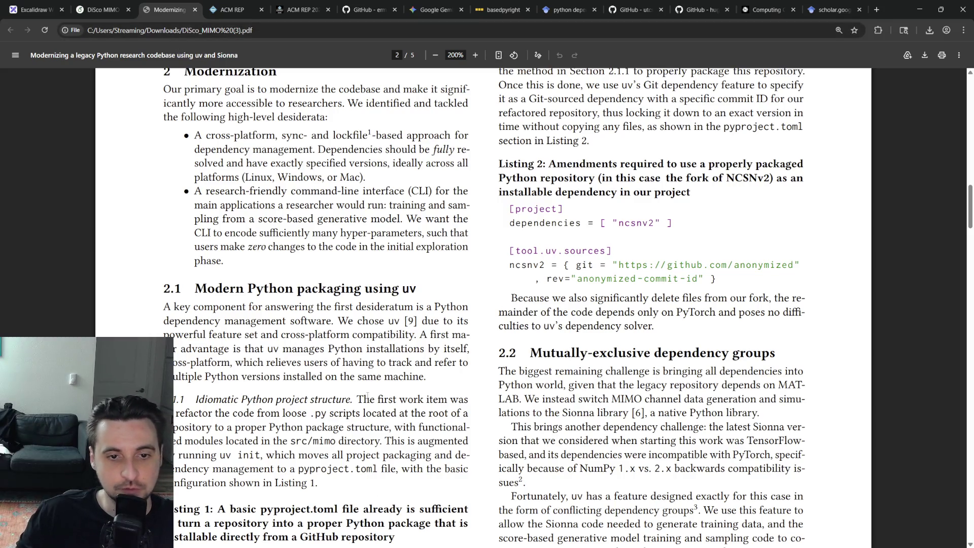
{"action": "mouse_move", "coordinate": [358, 413]}
{"action": "left_mouse_down"}
{"action": "mouse_move", "coordinate": [283, 403]}
{"action": "mouse_move", "coordinate": [354, 436]}
{"action": "left_mouse_up"}
{"action": "left_click", "coordinate": [353, 436]}
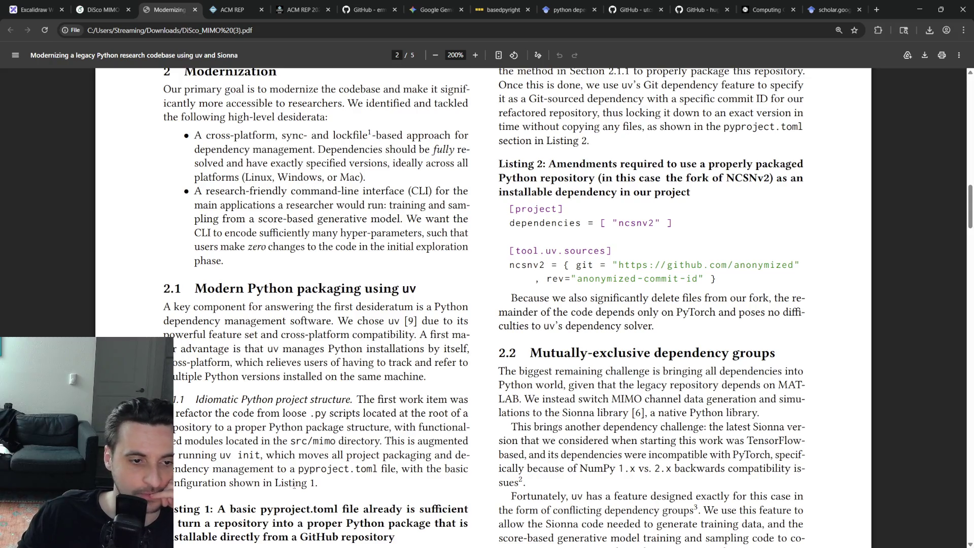
{"action": "scroll", "coordinate": [314, 485], "scroll_direction": "down", "scroll_amount": 3}
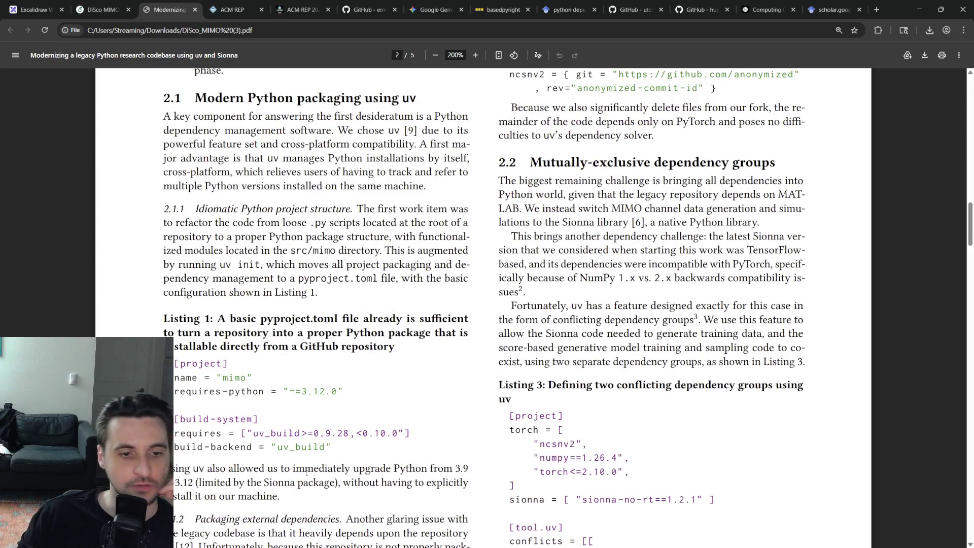
{"action": "triple_click", "coordinate": [308, 475]}
{"action": "left_click", "coordinate": [311, 480]}
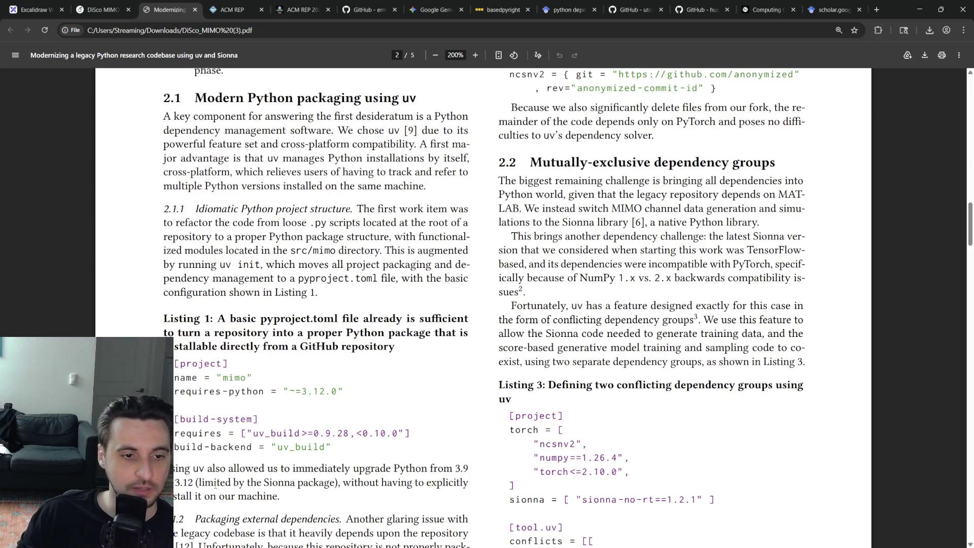
{"action": "left_click", "coordinate": [99, 10]}
{"action": "left_click", "coordinate": [332, 303]}
{"action": "key", "text": "ctrl+l"}
{"action": "type", "text": "in"}
Cancel the stray address-bar entry and jump to the matching passage on line 188 in the source
{"action": "key", "text": "Escape"}
{"action": "key", "text": "ctrl+f"}
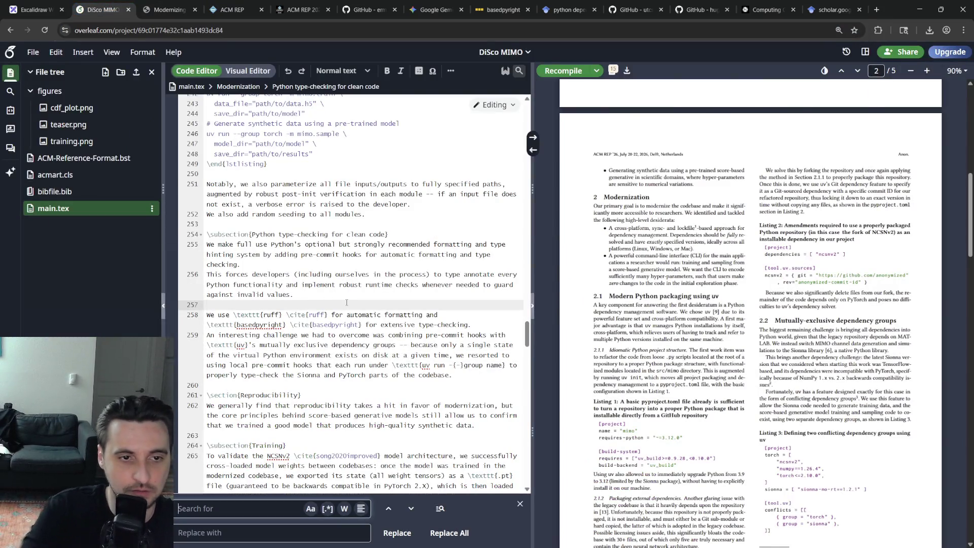
{"action": "key", "text": "ctrl+z"}
{"action": "key", "text": "Escape"}
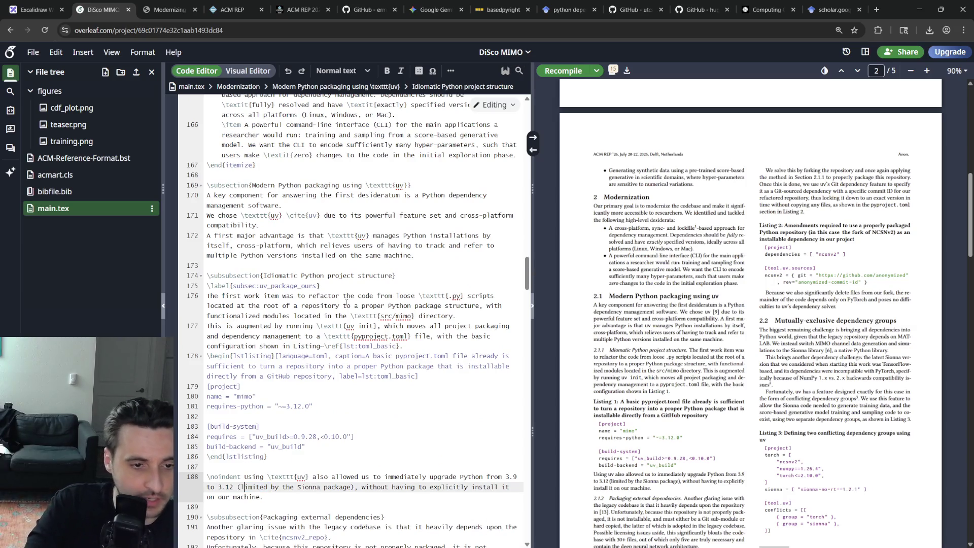
Highlight the unpackaged-repository sentence in the PDF and search the Overleaf source for it
{"action": "key", "text": "ctrl+Tab"}
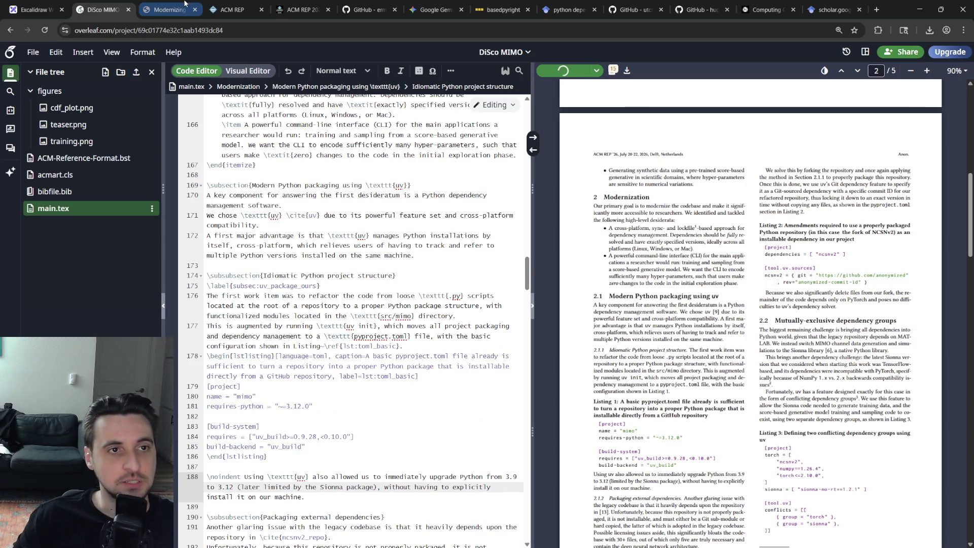
{"action": "scroll", "coordinate": [344, 479], "scroll_direction": "down", "scroll_amount": 3}
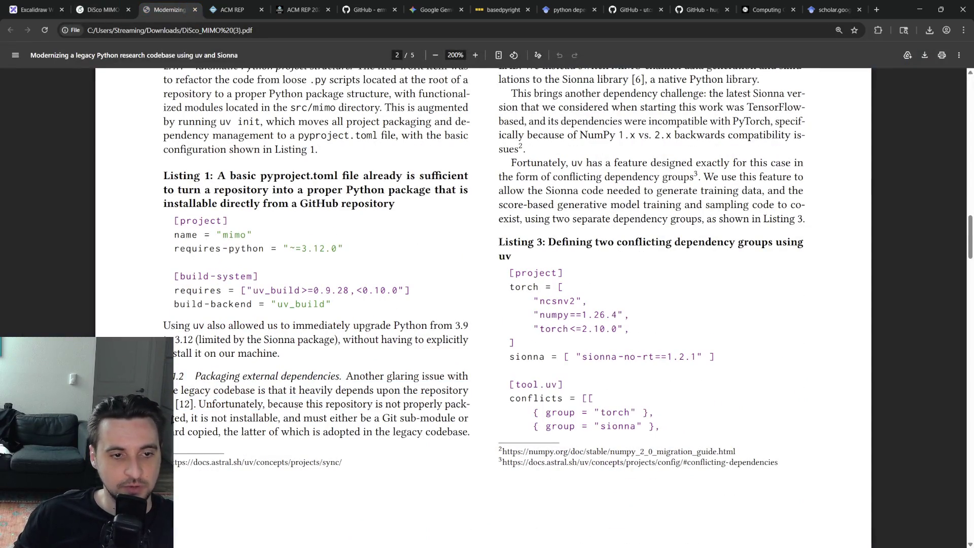
{"action": "left_click_drag", "start_coordinate": [221, 405], "coordinate": [362, 408]}
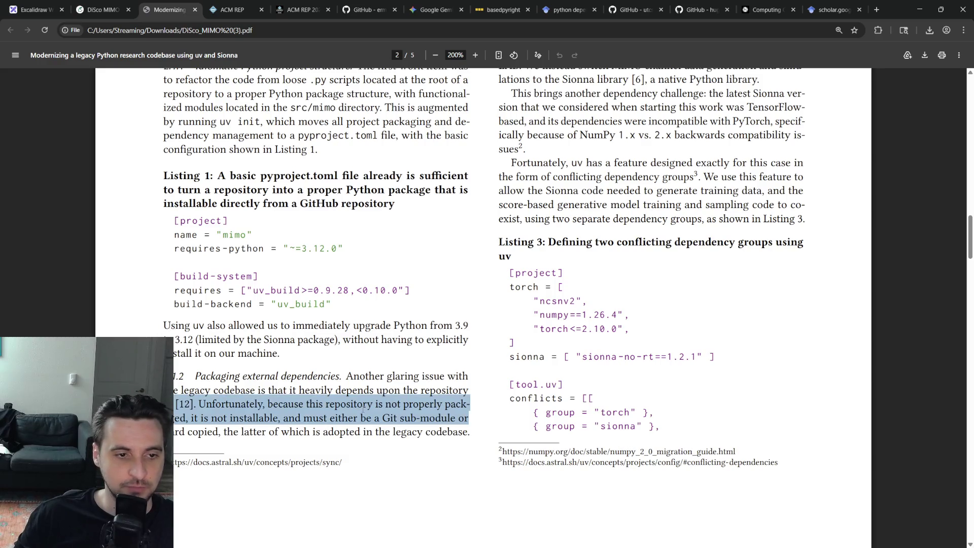
{"action": "left_click", "coordinate": [327, 432]}
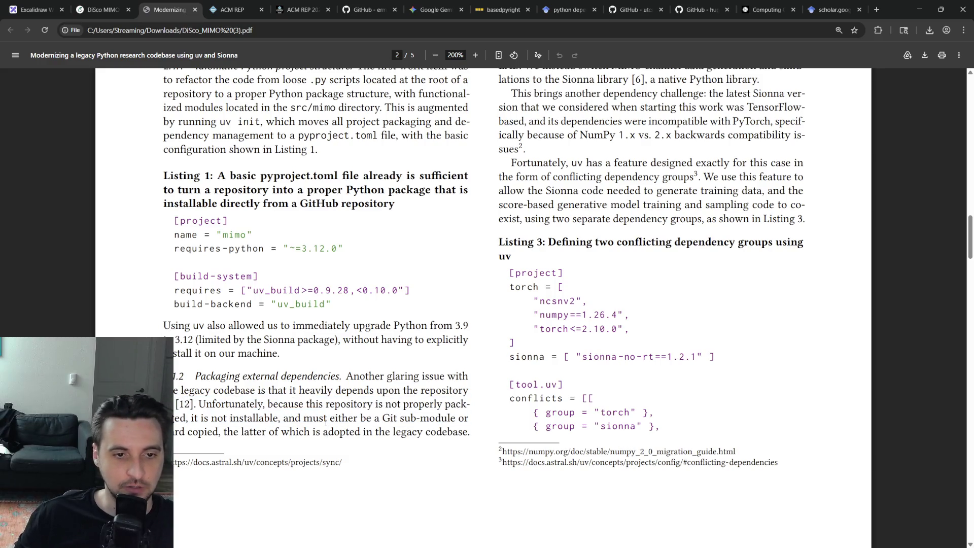
{"action": "left_click_drag", "start_coordinate": [175, 403], "coordinate": [469, 419]}
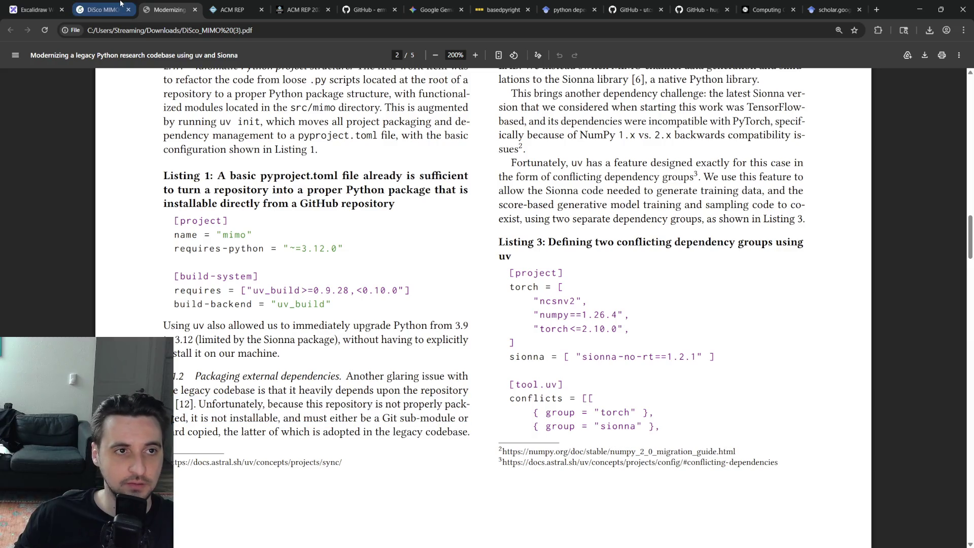
{"action": "left_click", "coordinate": [99, 10]}
{"action": "key", "text": "ctrl+f"}
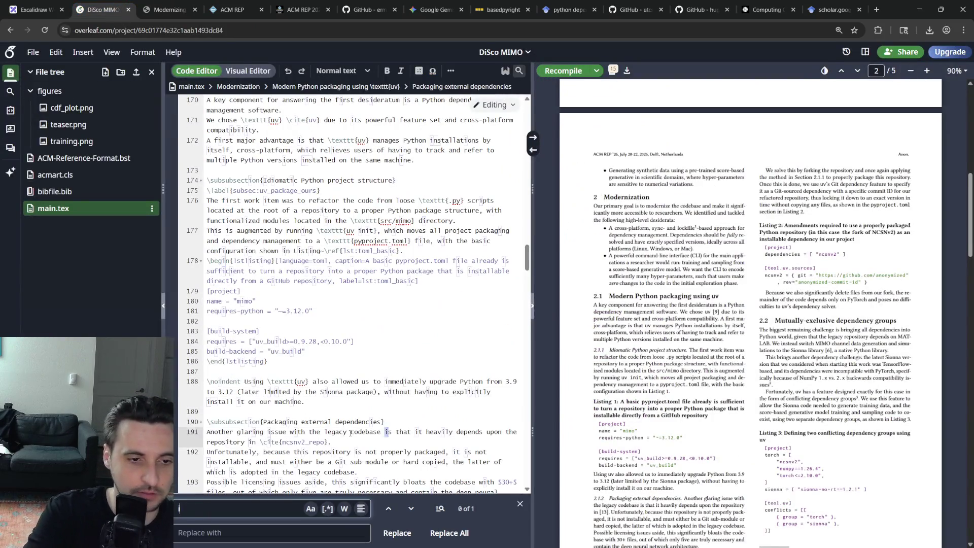
State the repository is not installable as a module and must be sub-moduled using \texttt{git}, adding sub-moduled to the dictionary
{"action": "key", "text": "Escape"}
{"action": "key", "text": "ctrl+Right"}
{"action": "type", "text": "as a module"}
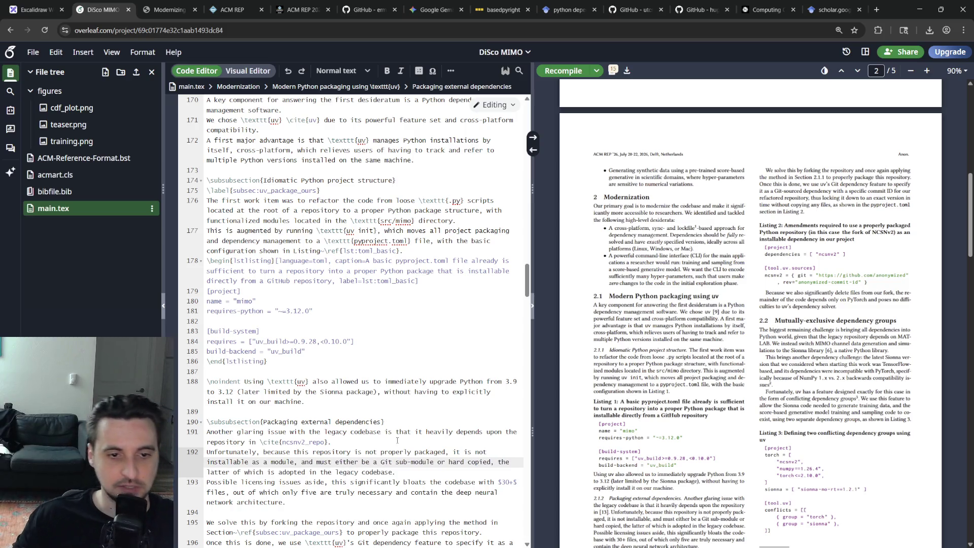
{"action": "left_click", "coordinate": [372, 472]}
{"action": "left_click", "coordinate": [395, 462]}
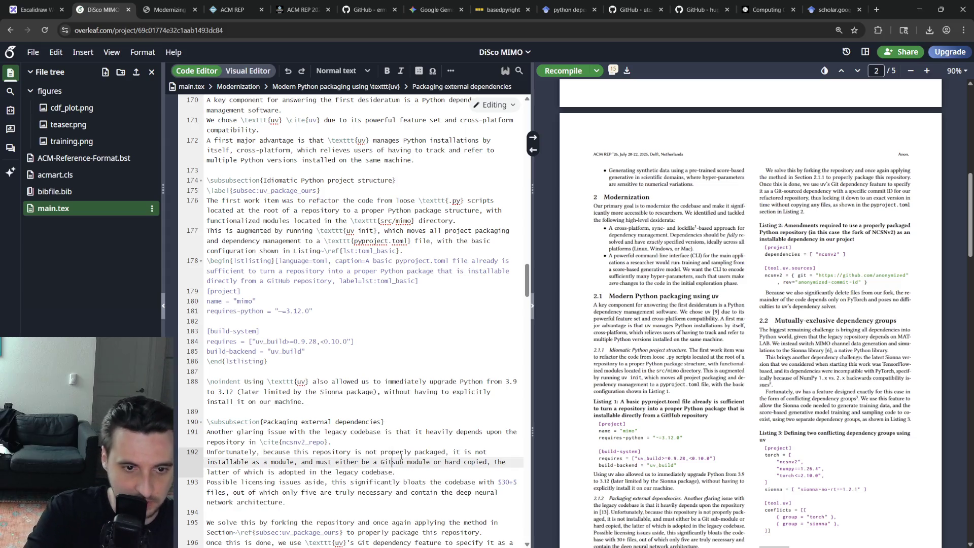
{"action": "key", "text": "BackSpace"}
{"action": "key", "text": "BackSpace"}
{"action": "key", "text": "BackSpace"}
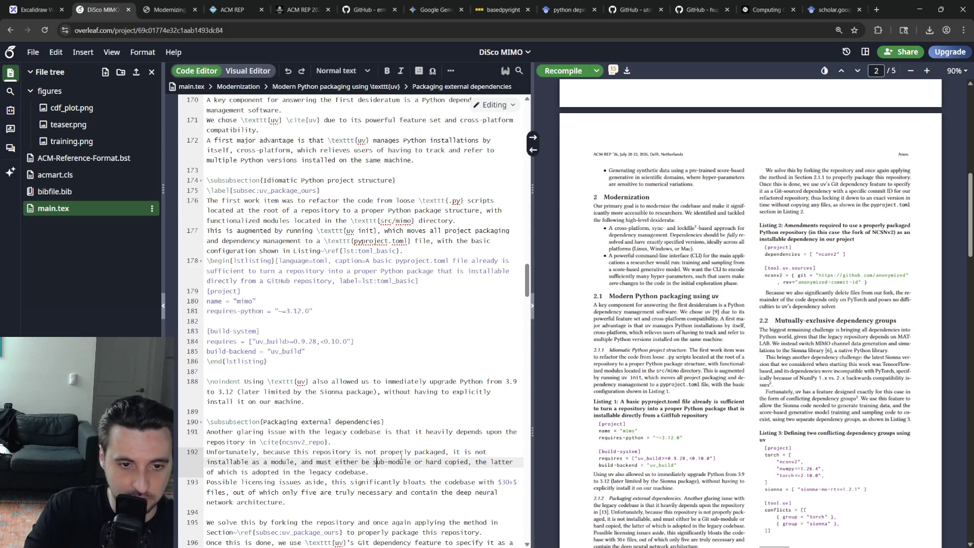
{"action": "type", "text": "d"}
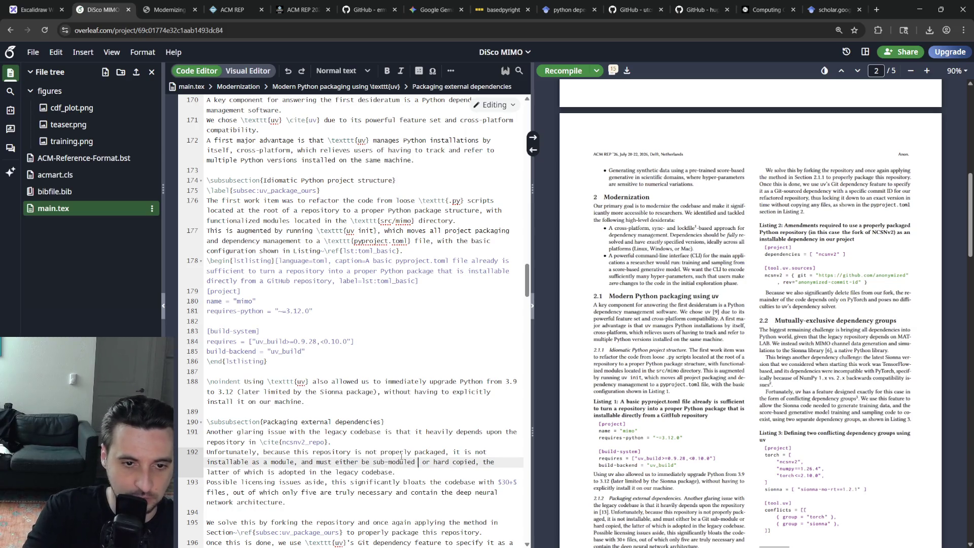
{"action": "type", "text": " using "}
{"action": "type", "text": "\texttt"}
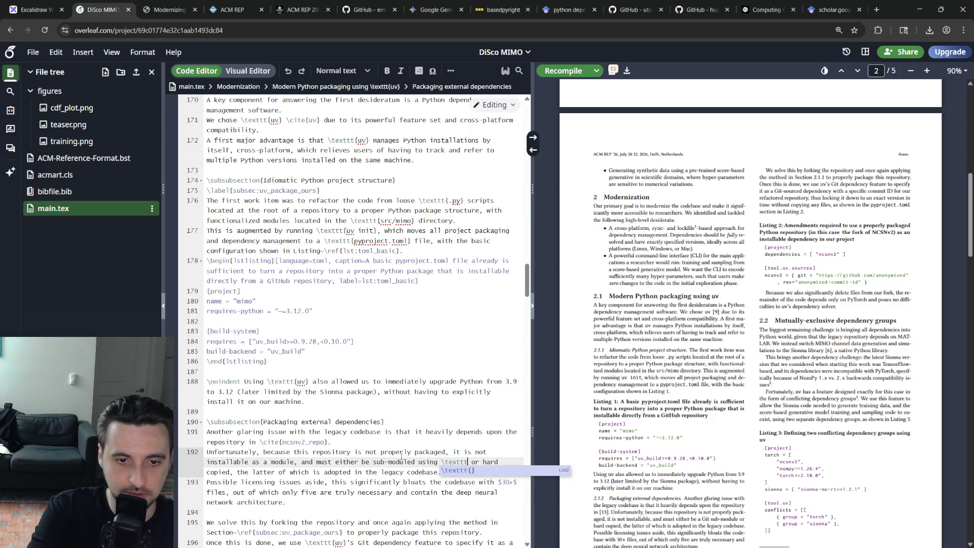
{"action": "key", "text": "Return"}
{"action": "type", "text": "git"}
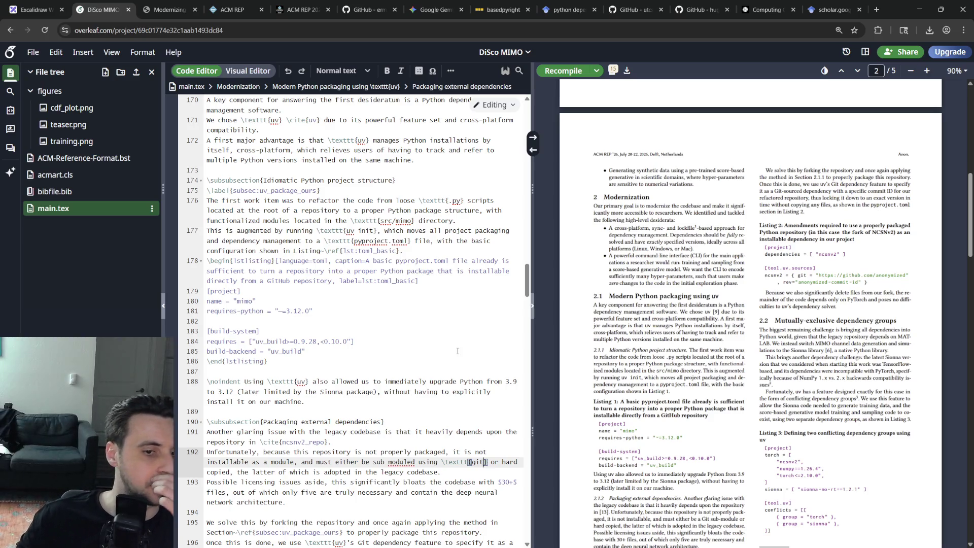
{"action": "left_click", "coordinate": [394, 415]}
{"action": "right_click", "coordinate": [404, 461]}
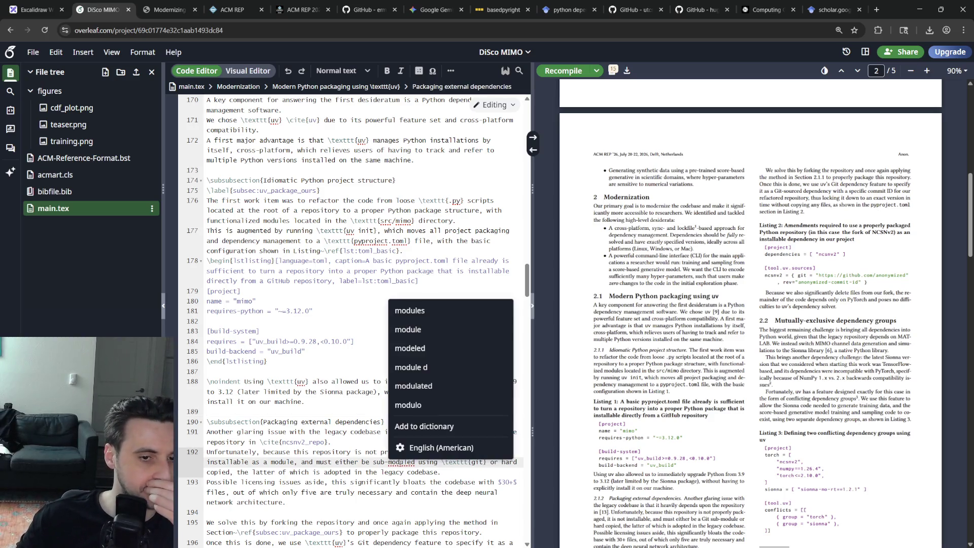
{"action": "left_click", "coordinate": [412, 428]}
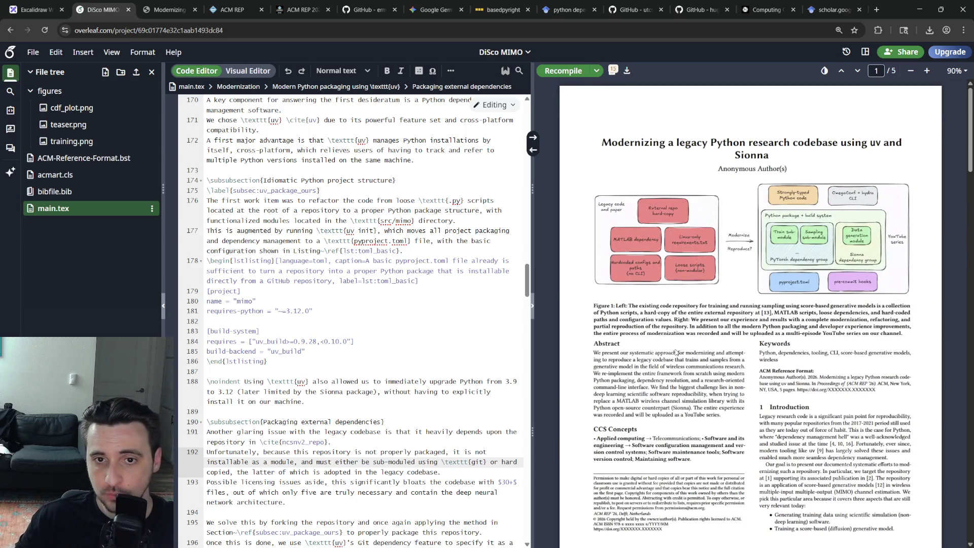
{"action": "scroll", "coordinate": [675, 350], "scroll_direction": "down", "scroll_amount": 3}
{"action": "scroll", "coordinate": [373, 299], "scroll_direction": "down", "scroll_amount": 5}
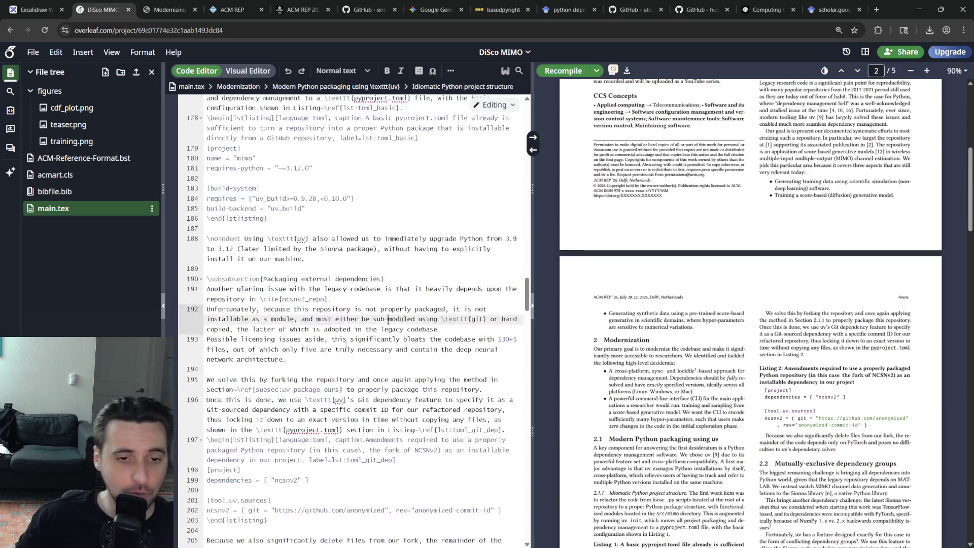
Reread the licensing, fork-and-package and Git dependency passages in the compiled PDF
{"action": "key", "text": "ctrl+Tab"}
{"action": "scroll", "coordinate": [373, 300], "scroll_direction": "up", "scroll_amount": 5}
{"action": "scroll", "coordinate": [511, 335], "scroll_direction": "up", "scroll_amount": 2}
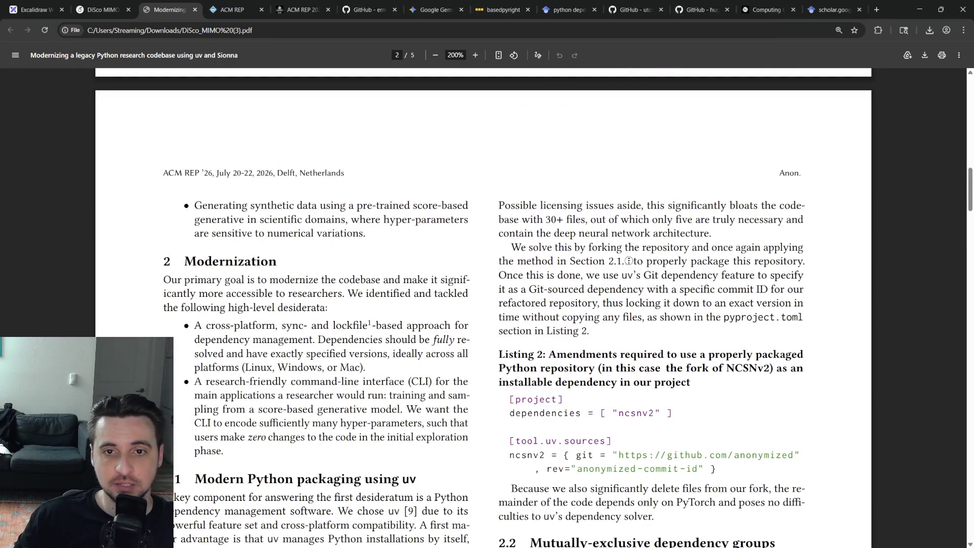
{"action": "scroll", "coordinate": [584, 240], "scroll_direction": "up", "scroll_amount": 1}
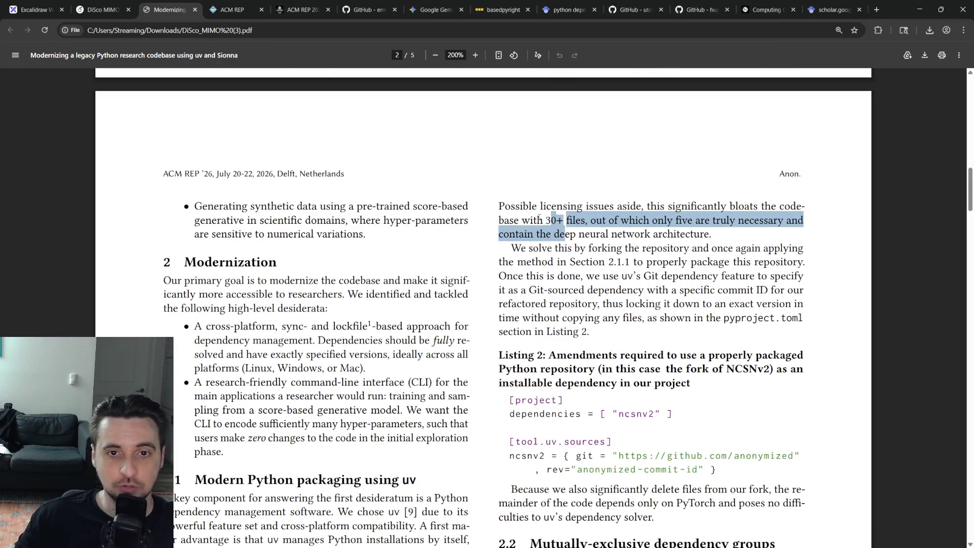
{"action": "mouse_move", "coordinate": [751, 247]}
{"action": "left_mouse_down"}
{"action": "mouse_move", "coordinate": [659, 207]}
{"action": "mouse_move", "coordinate": [711, 234]}
{"action": "left_mouse_up"}
{"action": "left_click", "coordinate": [711, 234]}
{"action": "left_click_drag", "start_coordinate": [575, 206], "coordinate": [670, 304]}
{"action": "left_click", "coordinate": [573, 206]}
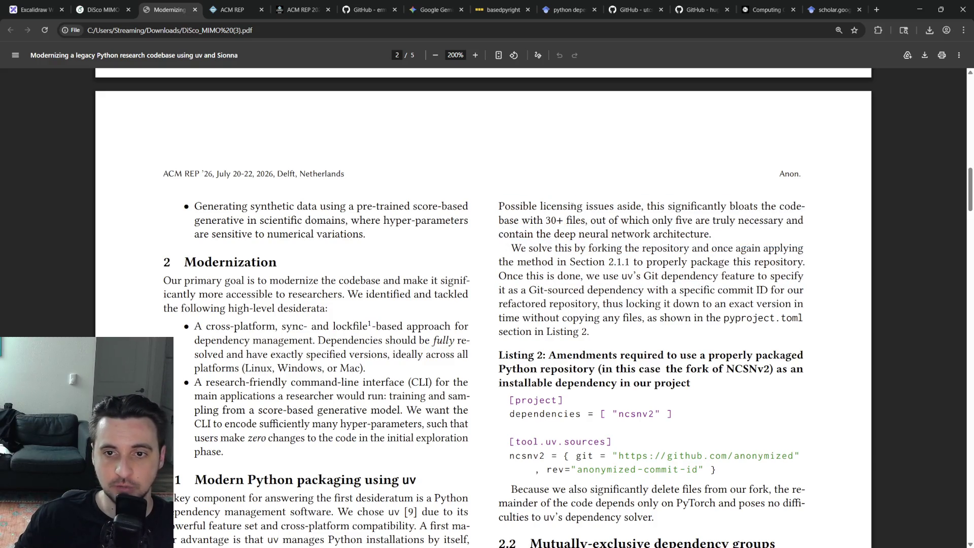
{"action": "left_click_drag", "start_coordinate": [772, 304], "coordinate": [567, 206]}
{"action": "left_click", "coordinate": [688, 261]}
{"action": "double_click", "coordinate": [632, 276]}
{"action": "left_click", "coordinate": [653, 290]}
{"action": "left_click", "coordinate": [99, 9]}
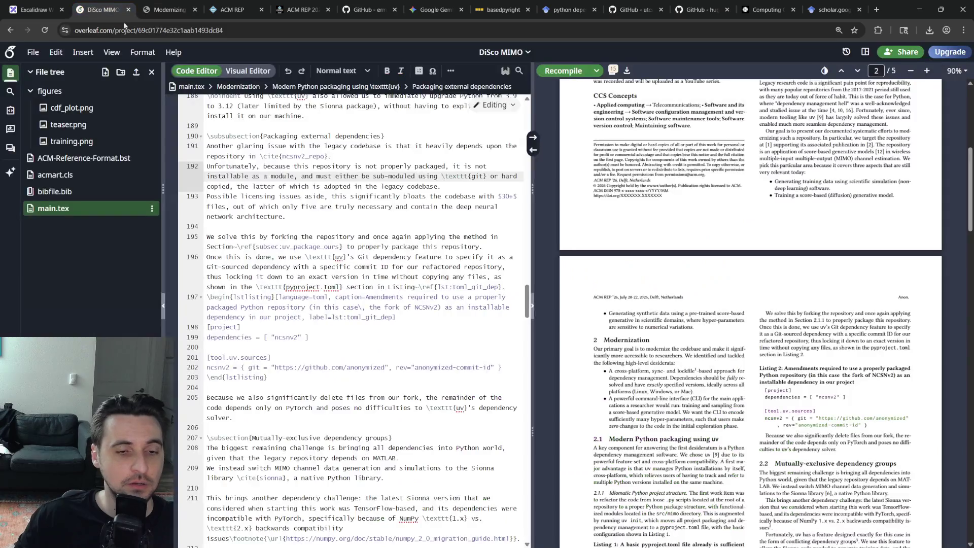
{"action": "scroll", "coordinate": [364, 340], "scroll_direction": "down", "scroll_amount": 5}
Set Git in monospace as \texttt{git} in the dependency-feature and Git-sourced mentions, then check the PDF
{"action": "key", "text": "ctrl+f"}
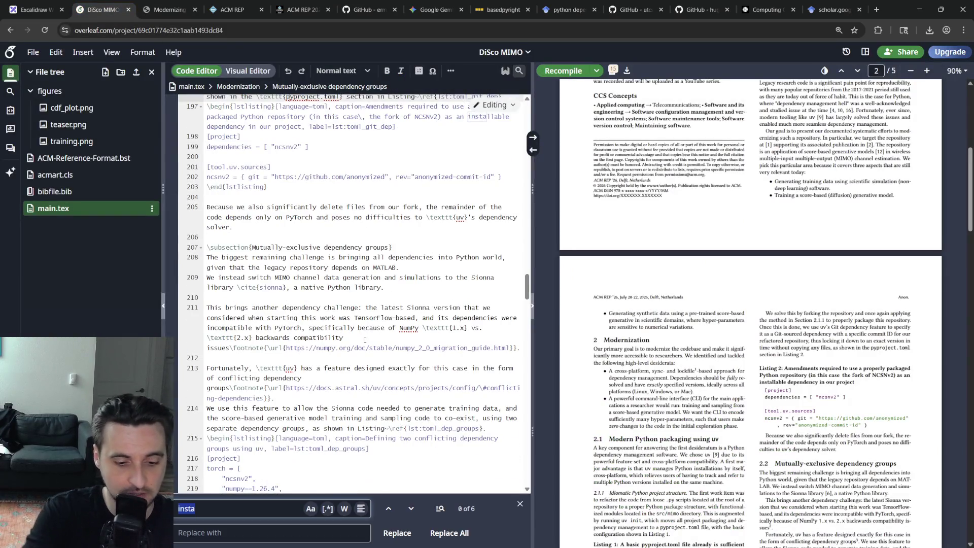
{"action": "type", "text": "git-s"}
{"action": "key", "text": "Escape"}
{"action": "key", "text": "Up"}
{"action": "key", "text": "Up"}
{"action": "key", "text": "End"}
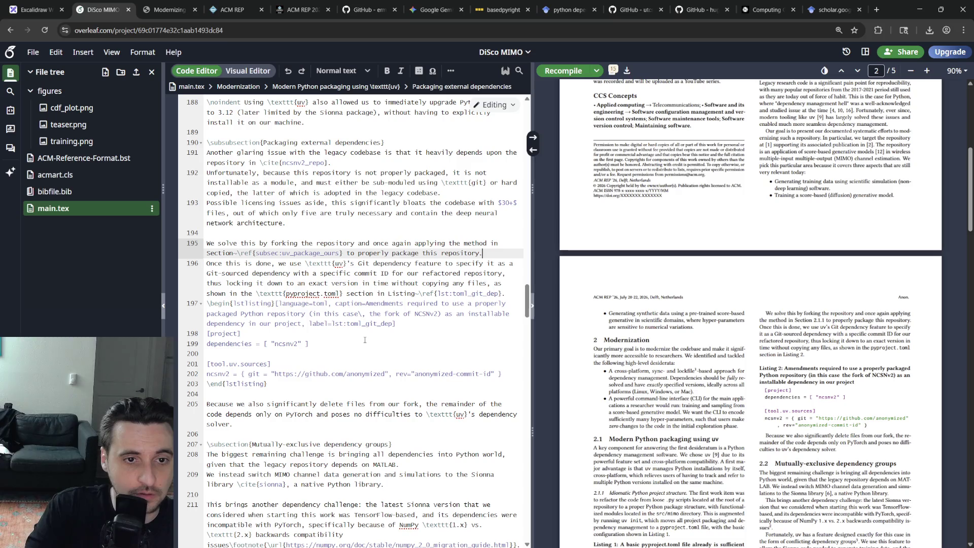
{"action": "key", "text": "Down"}
{"action": "key", "text": "BackSpace"}
{"action": "key", "text": "BackSpace"}
{"action": "key", "text": "BackSpace"}
{"action": "type", "text": "e"}
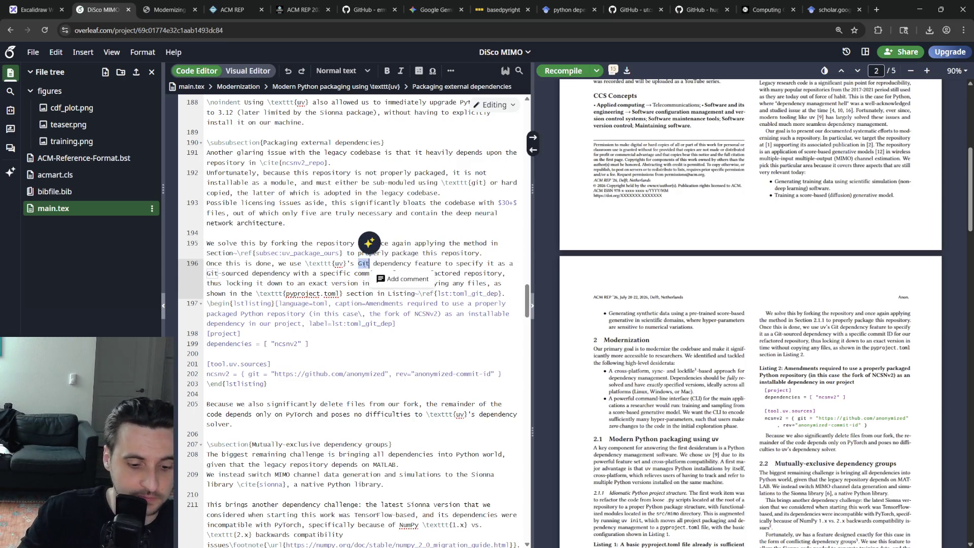
{"action": "type", "text": "xttt"}
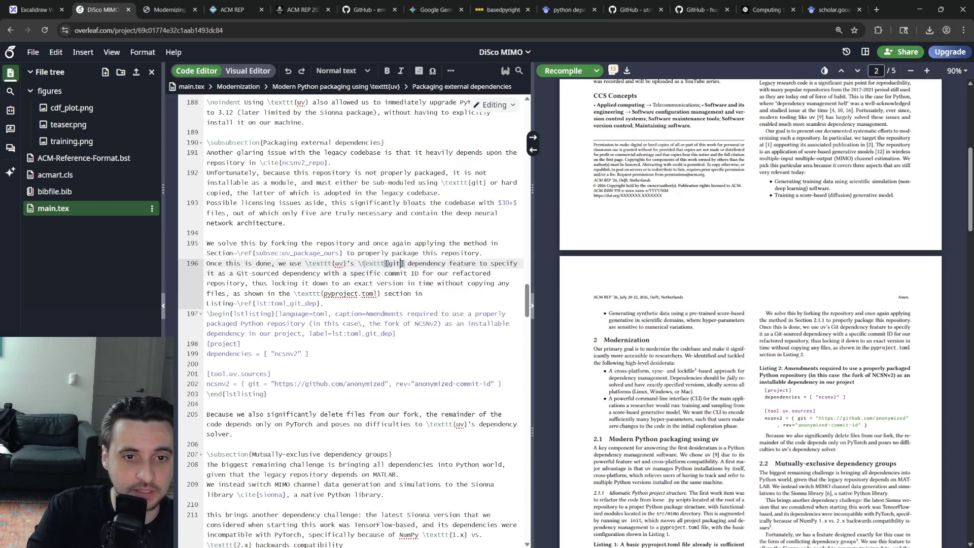
{"action": "type", "text": "{git}"}
{"action": "key", "text": "Right"}
{"action": "key", "text": "BackSpace"}
{"action": "key", "text": "BackSpace"}
{"action": "key", "text": "BackSpace"}
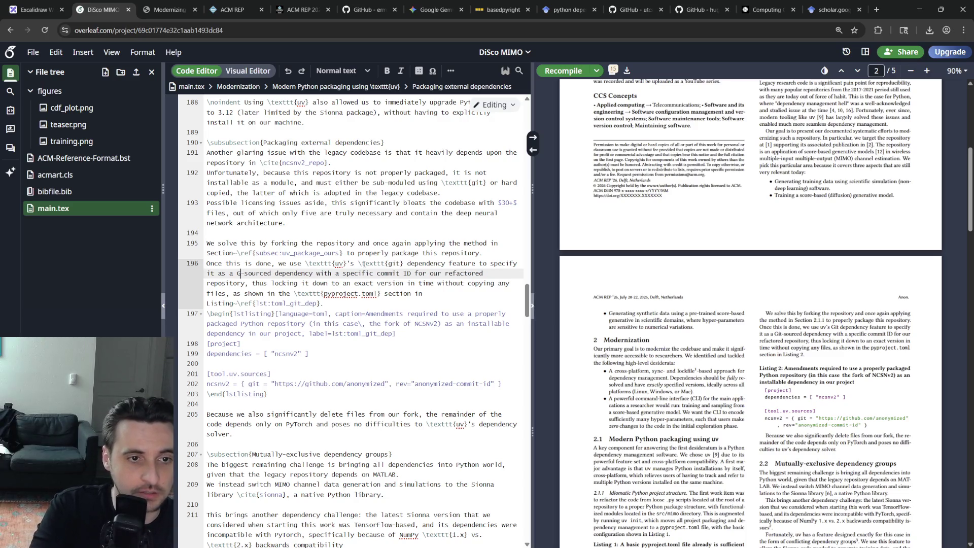
{"action": "type", "text": "exttt{git}"}
{"action": "left_click", "coordinate": [168, 8]}
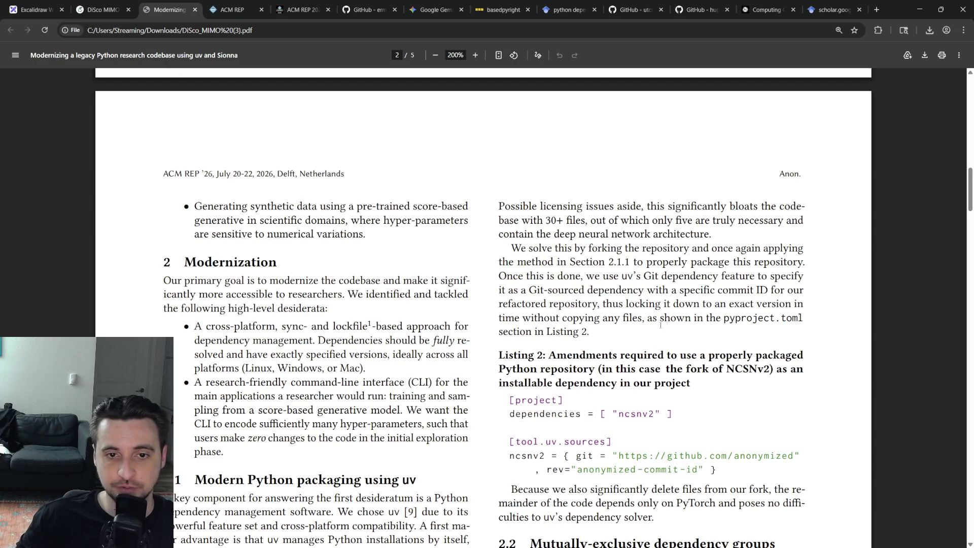
{"action": "scroll", "coordinate": [643, 305], "scroll_direction": "down", "scroll_amount": 1}
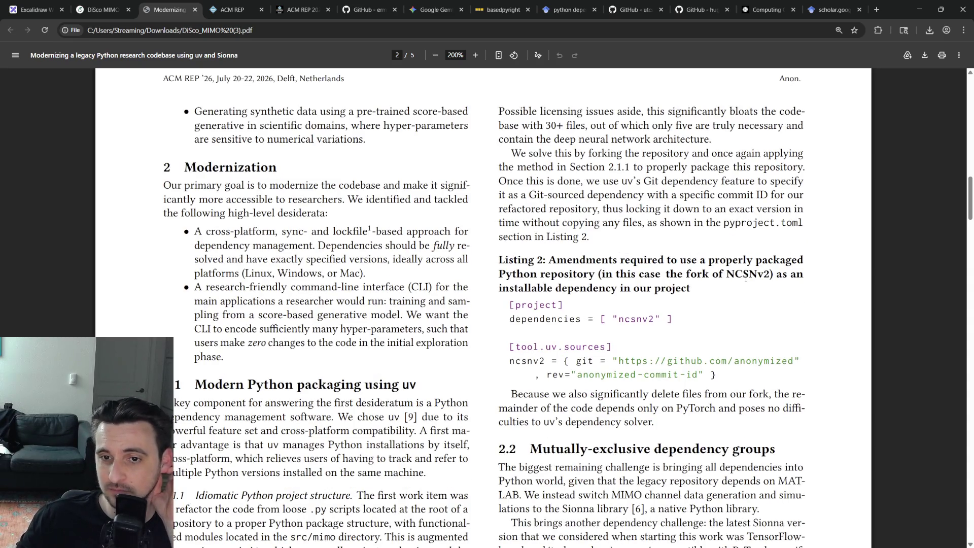
{"action": "key", "text": "ctrl+shift+Tab"}
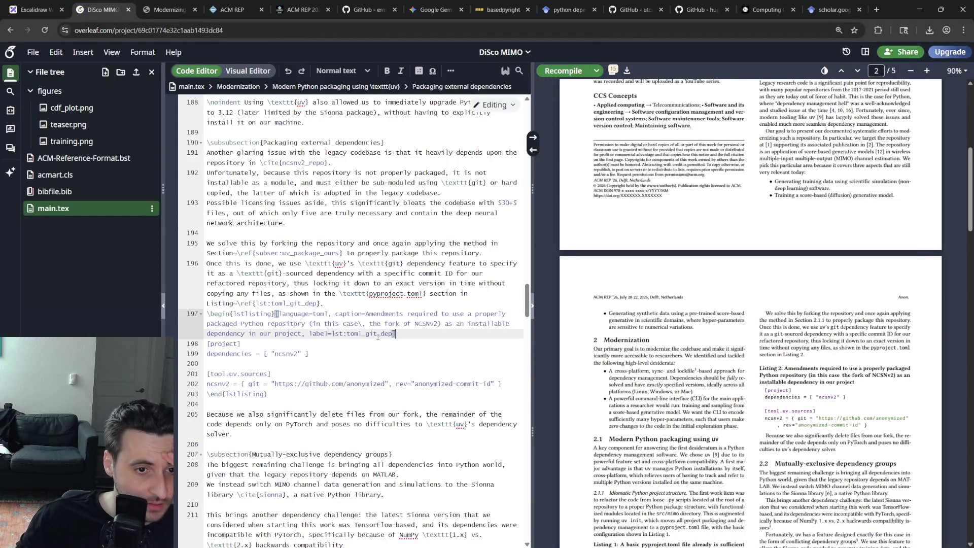
Fix the Listing 2 caption spacing so it reads "(in this case, the fork of NCSNv2)" and check the PDF
{"action": "left_click", "coordinate": [362, 323]}
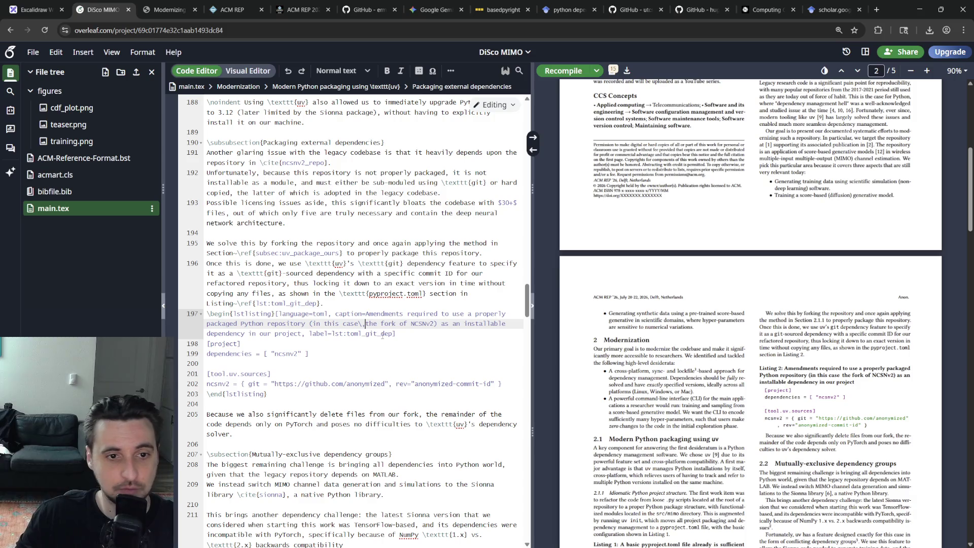
{"action": "left_click", "coordinate": [187, 5]}
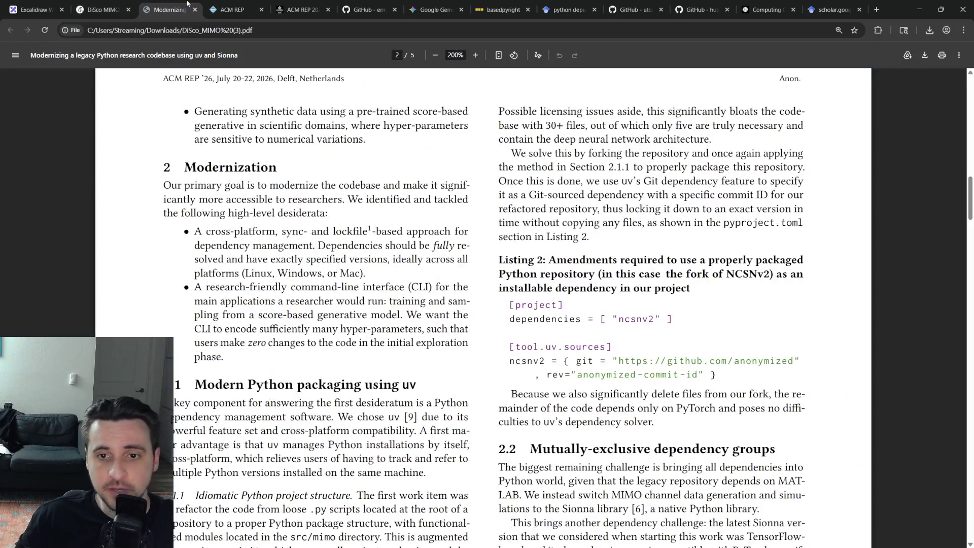
{"action": "left_click", "coordinate": [99, 10]}
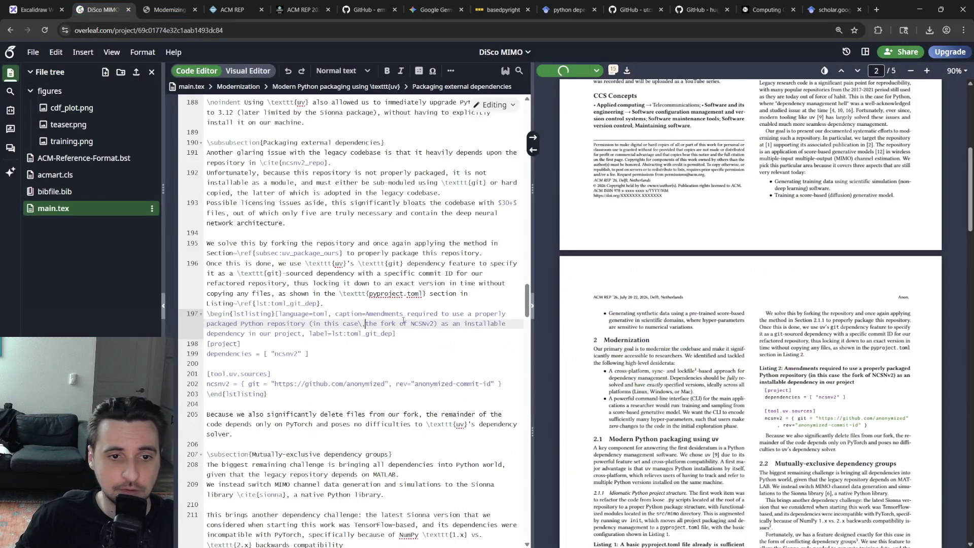
{"action": "key", "text": "BackSpace"}
{"action": "key", "text": "BackSpace"}
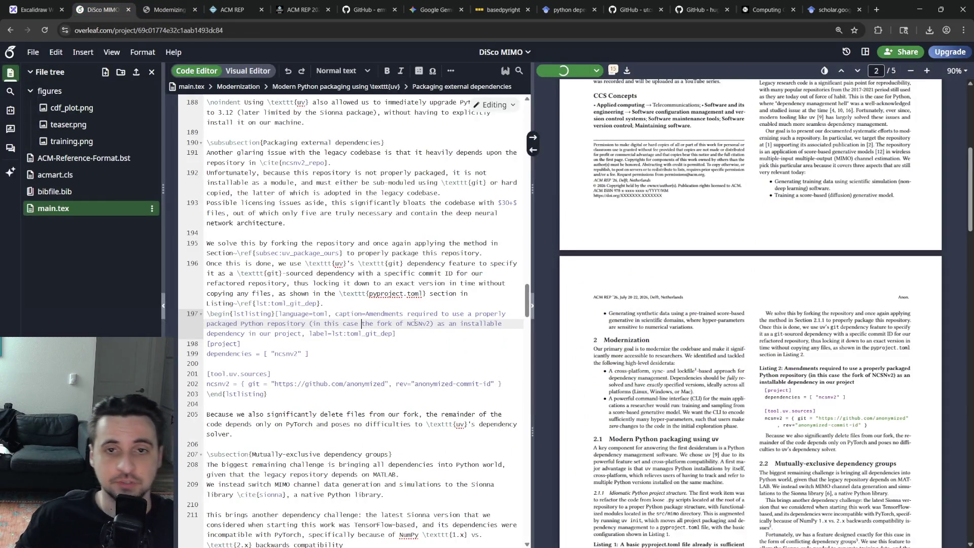
{"action": "left_click", "coordinate": [155, 8]}
{"action": "left_click", "coordinate": [99, 9]}
{"action": "left_click", "coordinate": [339, 283]}
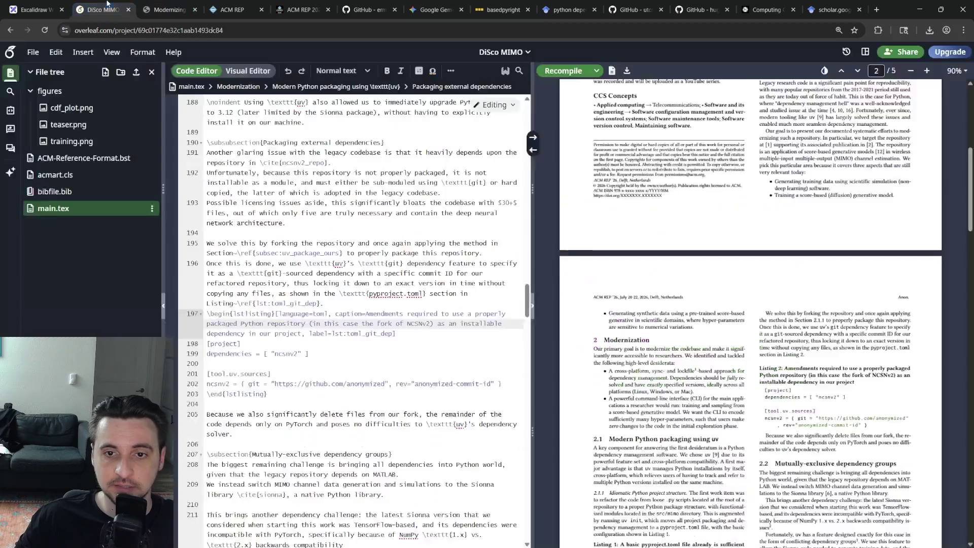
{"action": "left_click", "coordinate": [431, 324]}
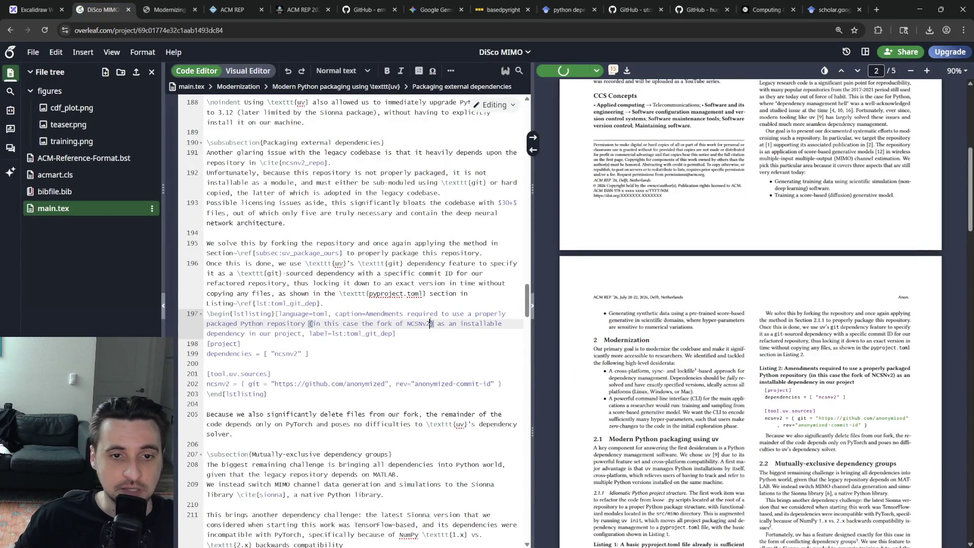
{"action": "left_click", "coordinate": [164, 8]}
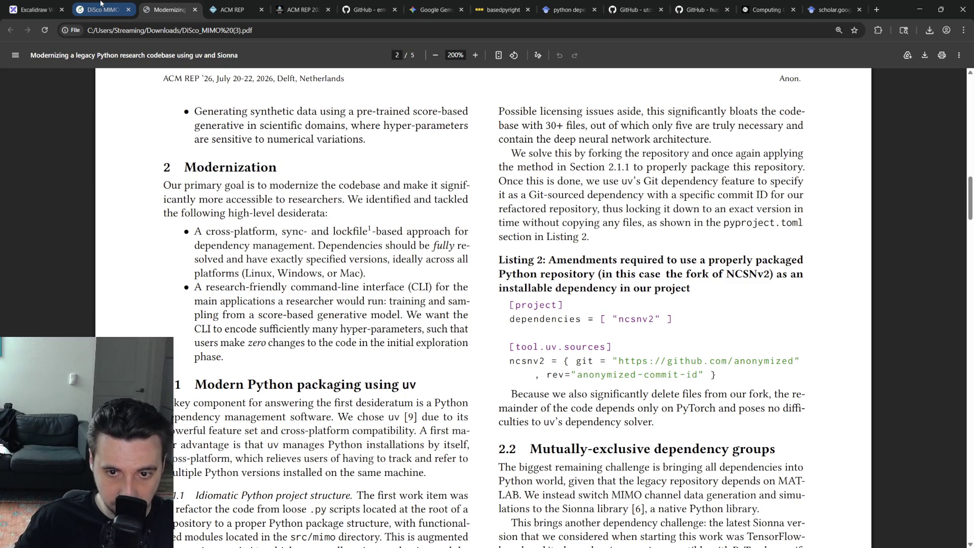
{"action": "left_click", "coordinate": [101, 5]}
Make the paragraph after the listing follow it with \noindent and no blank line, correcting delete to deleted
{"action": "left_click", "coordinate": [245, 404]}
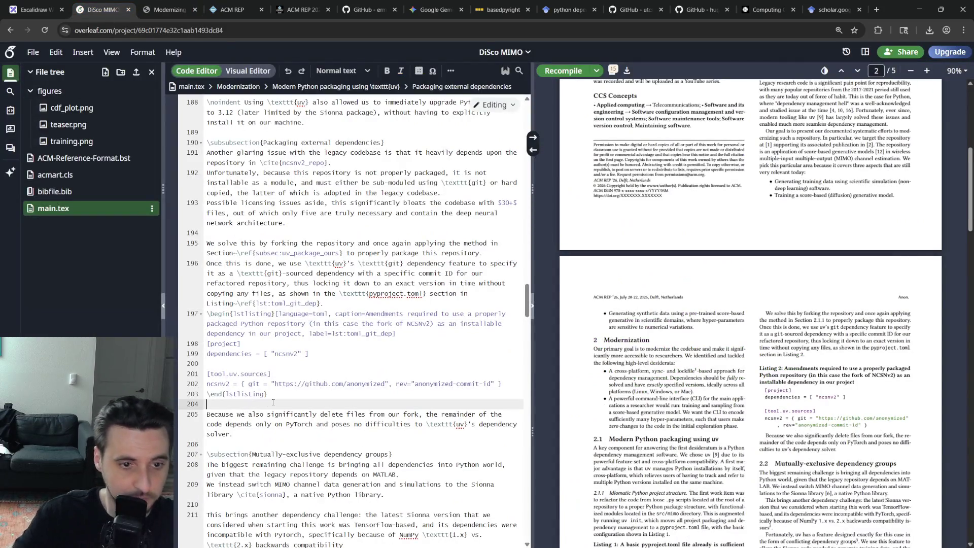
{"action": "key", "text": "Delete"}
{"action": "type", "text": "oindent"}
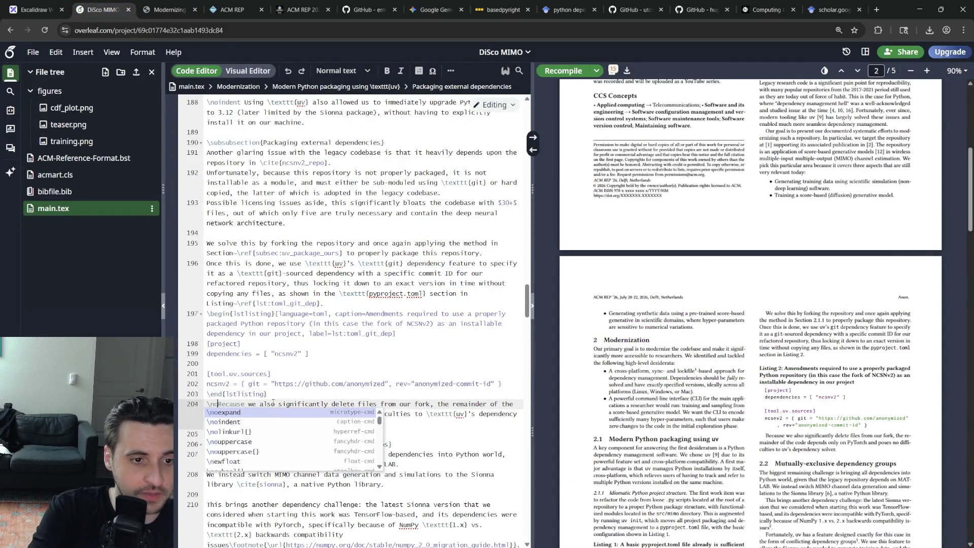
{"action": "key", "text": "ctrl+s"}
{"action": "key", "text": "ctrl+Tab"}
{"action": "key", "text": "ctrl+shift+Tab"}
{"action": "left_click", "coordinate": [382, 404]}
{"action": "type", "text": "dent"}
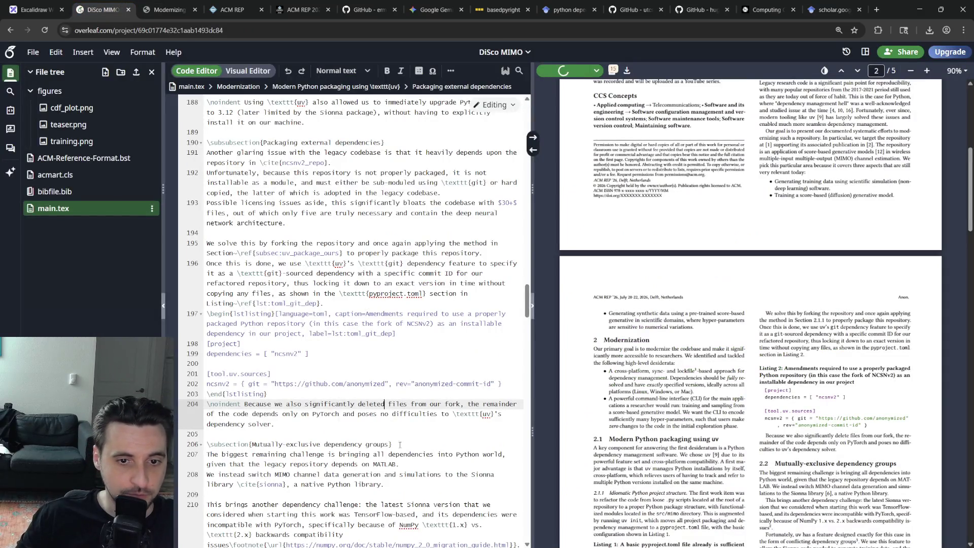
{"action": "left_click", "coordinate": [376, 413]}
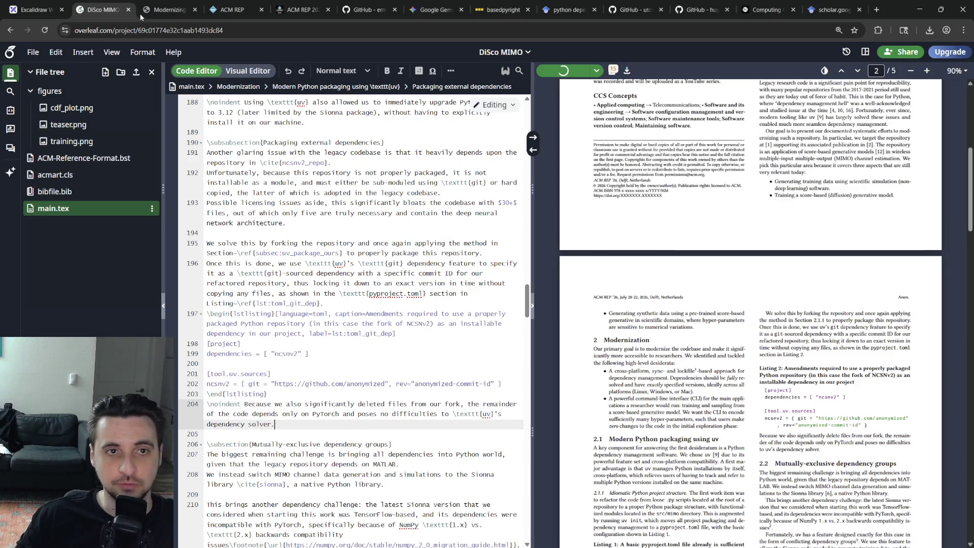
{"action": "left_click", "coordinate": [165, 7]}
{"action": "left_click", "coordinate": [92, 5]}
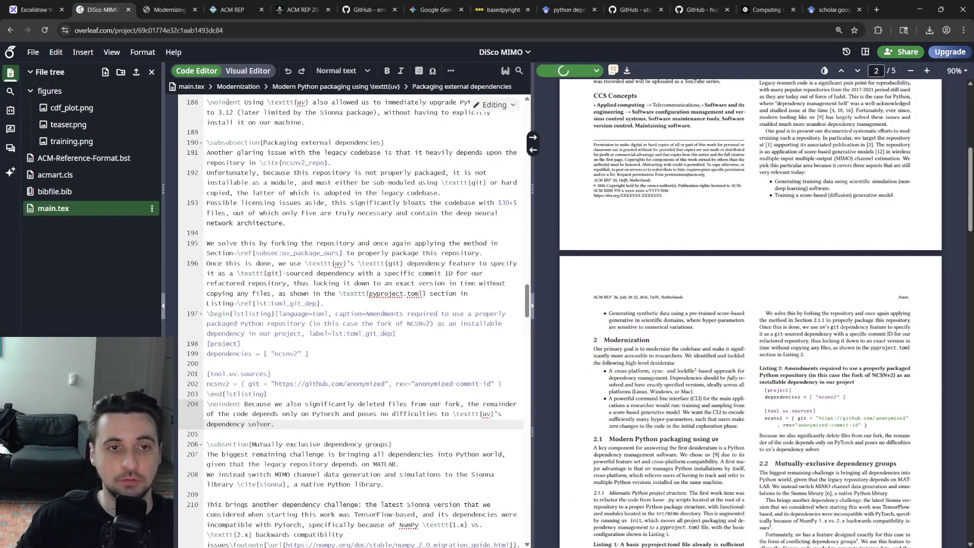
{"action": "left_click", "coordinate": [165, 8]}
{"action": "scroll", "coordinate": [599, 315], "scroll_direction": "down", "scroll_amount": 3}
{"action": "scroll", "coordinate": [598, 315], "scroll_direction": "down", "scroll_amount": 2}
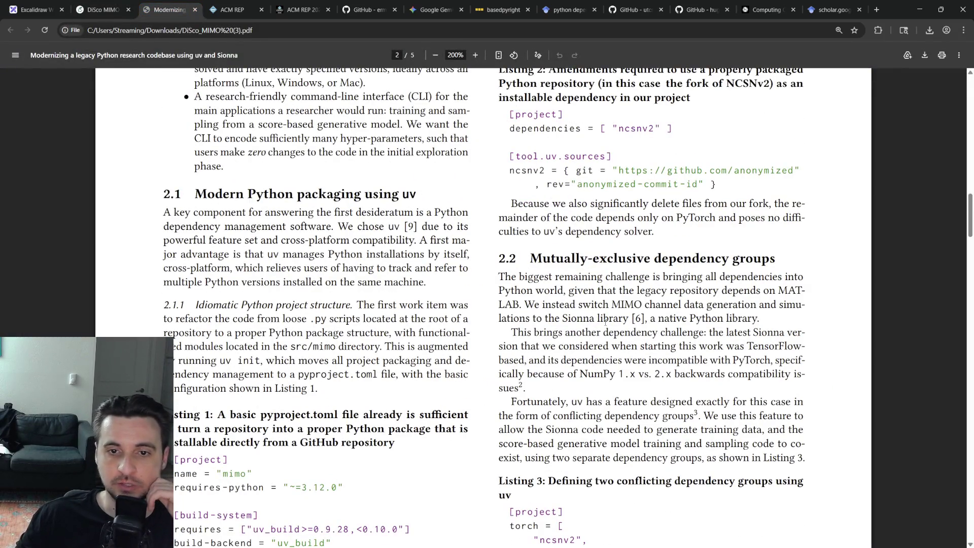
Reword the dependency-groups opening from "Python world" to "pure Python" and check the PDF
{"action": "left_click", "coordinate": [107, 8]}
{"action": "scroll", "coordinate": [344, 412], "scroll_direction": "down", "scroll_amount": 1}
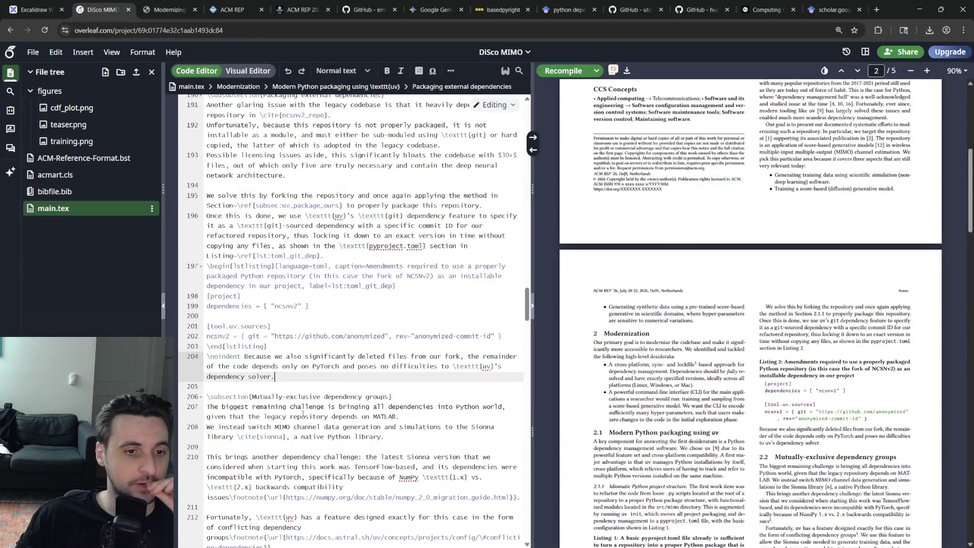
{"action": "left_click_drag", "start_coordinate": [477, 407], "coordinate": [505, 406]}
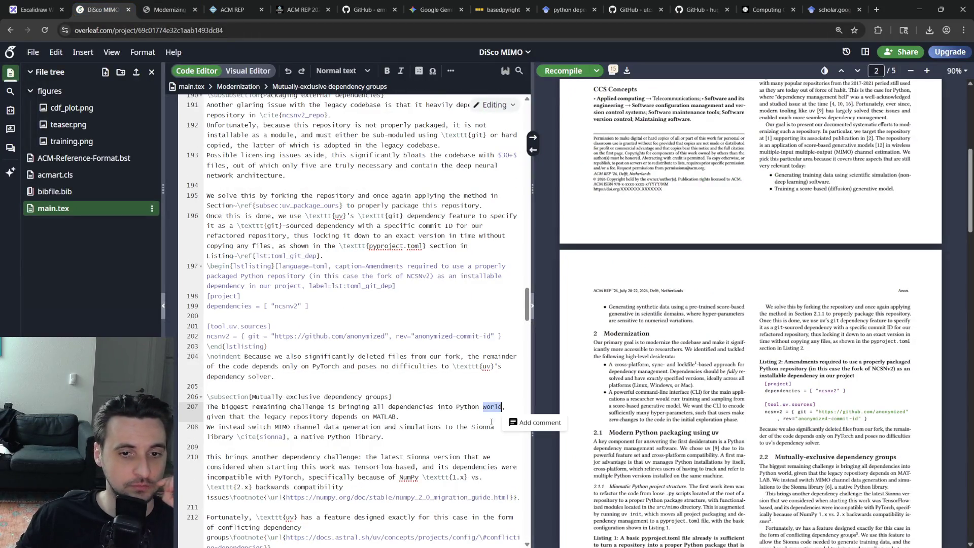
{"action": "key", "text": "BackSpace"}
{"action": "key", "text": "Left"}
{"action": "key", "text": "Left"}
{"action": "key", "text": "Left"}
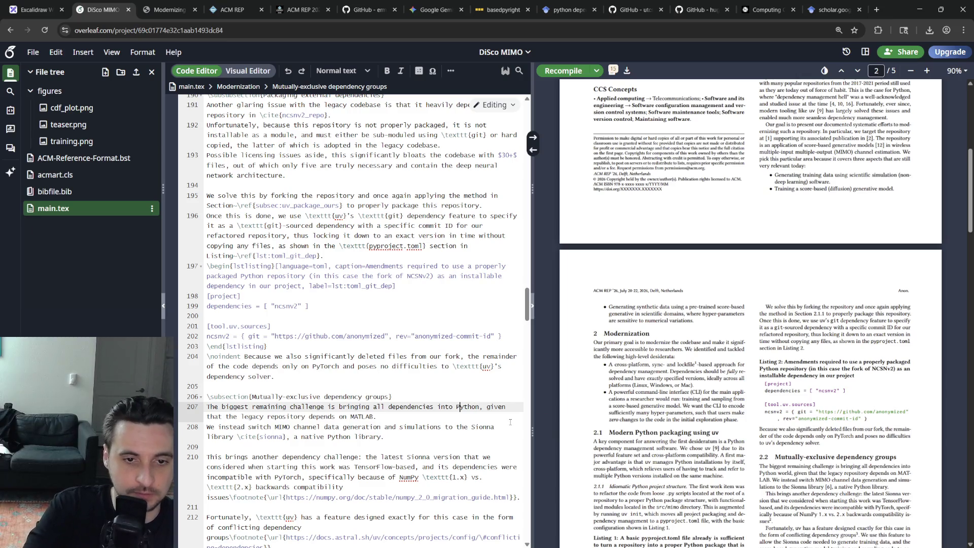
{"action": "type", "text": "pure"}
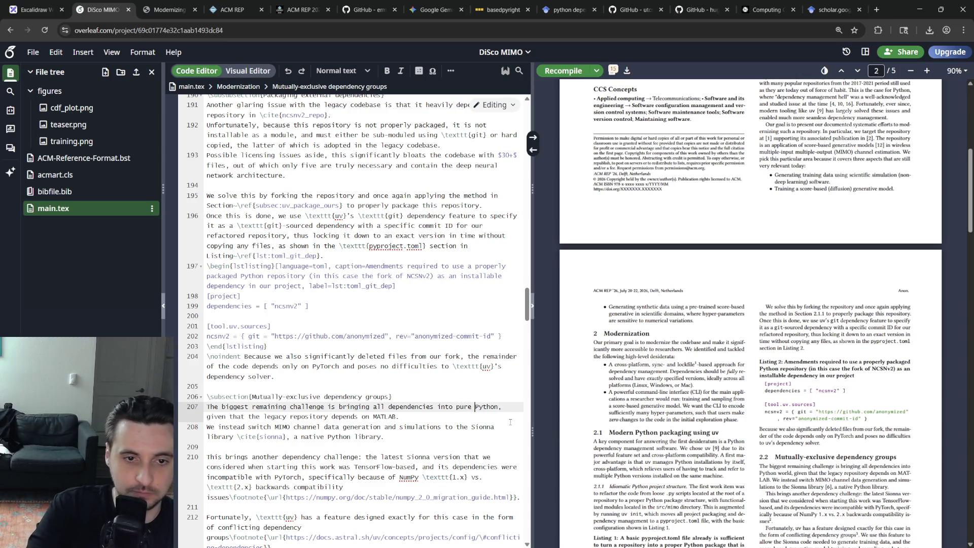
{"action": "left_click", "coordinate": [373, 397]}
{"action": "left_click", "coordinate": [167, 7]}
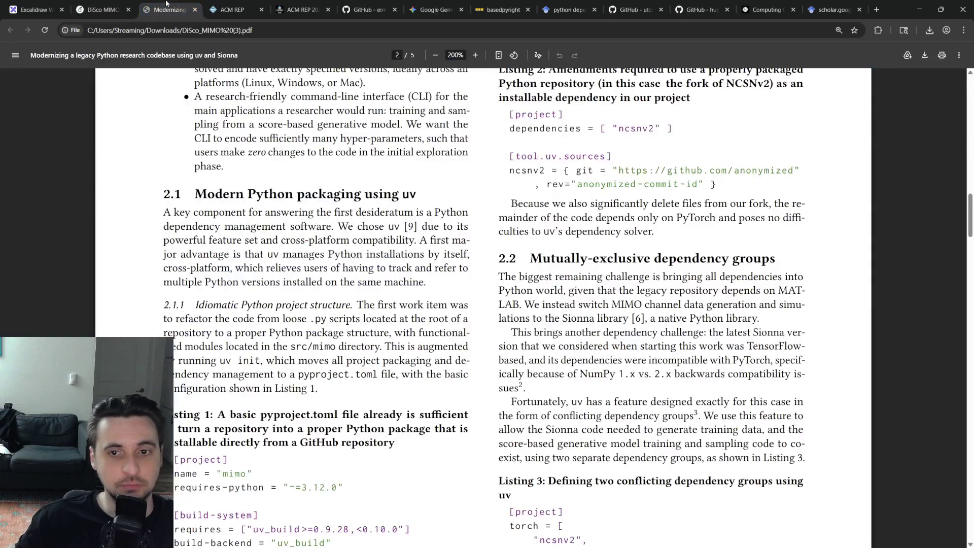
{"action": "left_click", "coordinate": [104, 6]}
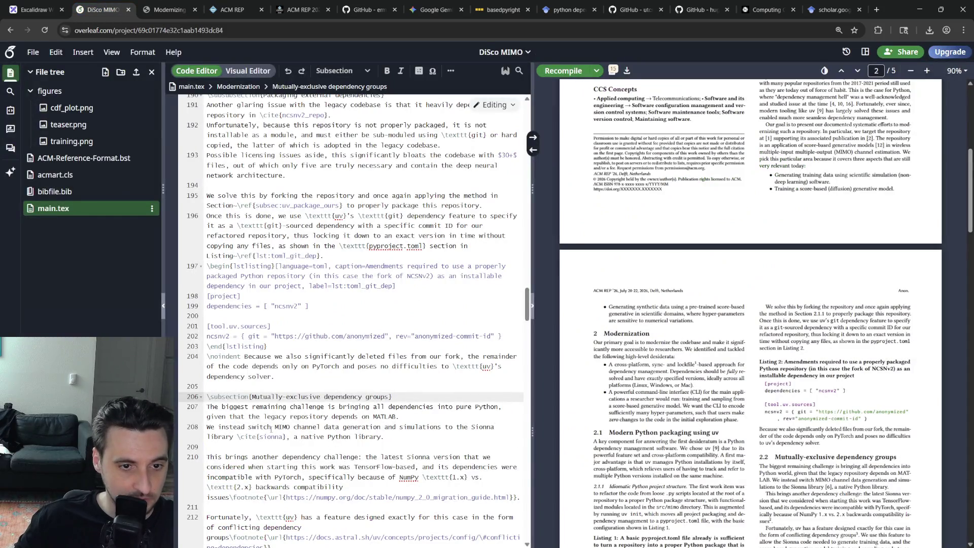
Drop "instead" from the sentence about switching to Sionna, recompile and review the result
{"action": "double_click", "coordinate": [238, 426]}
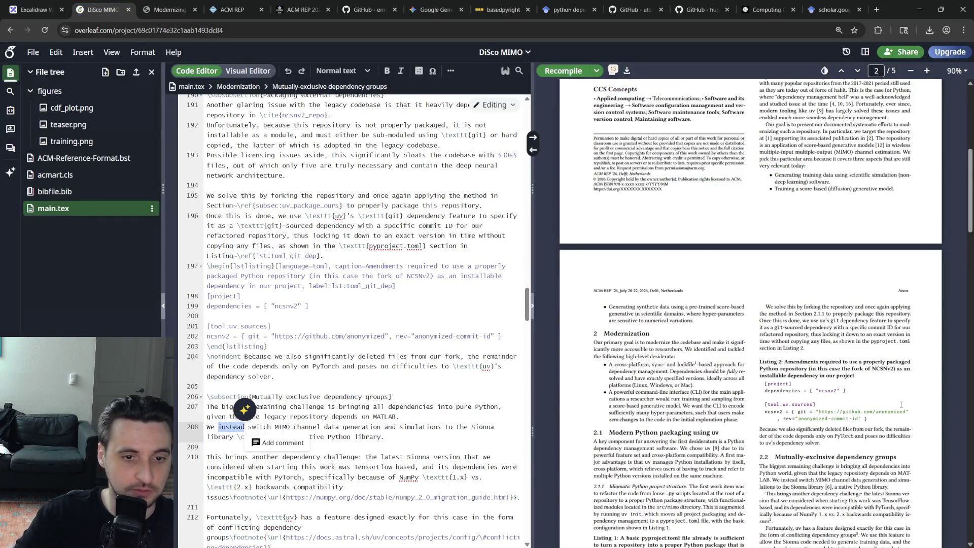
{"action": "key", "text": "BackSpace"}
{"action": "key", "text": "BackSpace"}
{"action": "key", "text": "Down"}
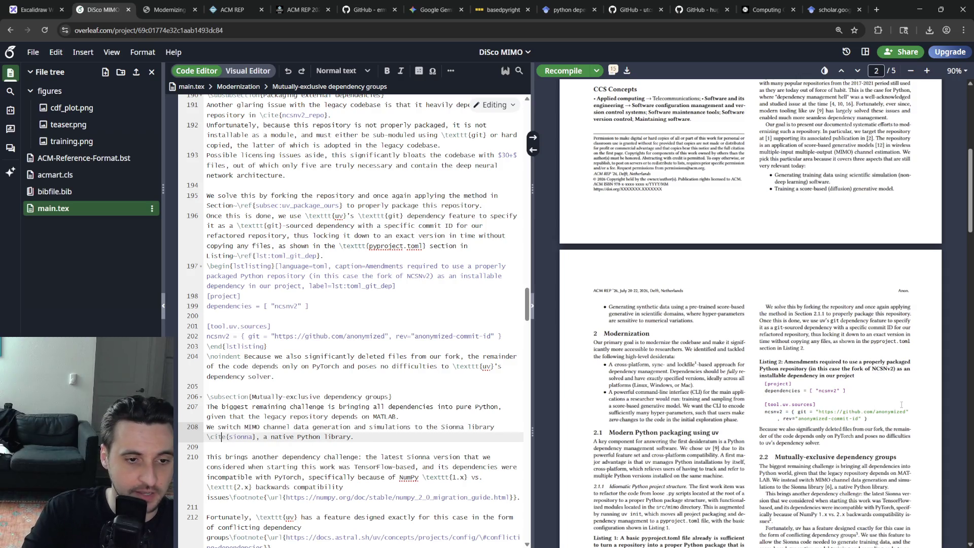
{"action": "key", "text": "Down"}
{"action": "key", "text": "Down"}
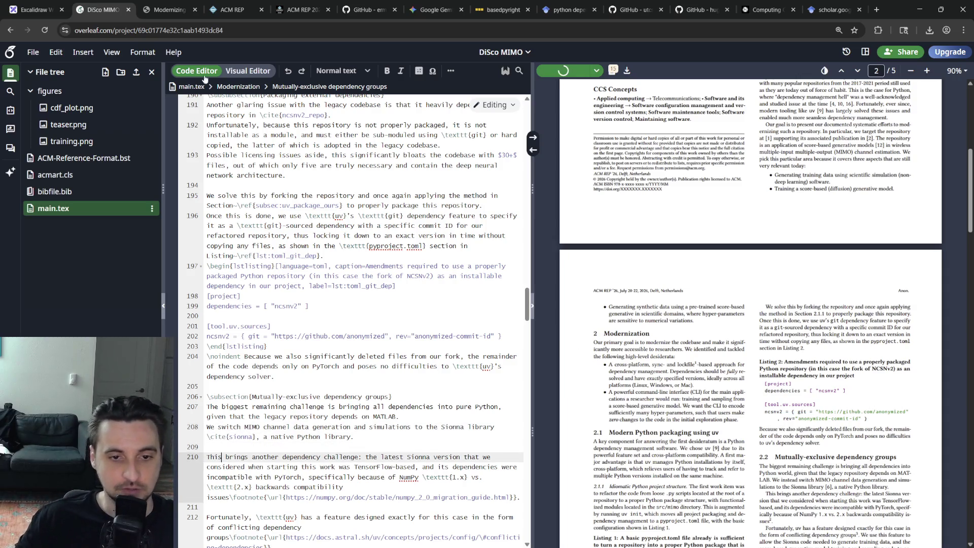
{"action": "left_click", "coordinate": [167, 7]}
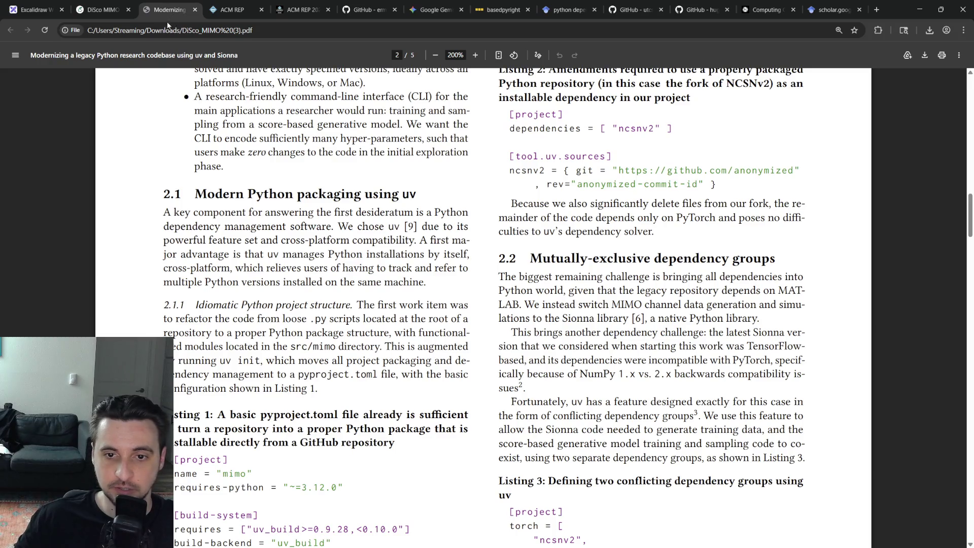
{"action": "left_click", "coordinate": [98, 9]}
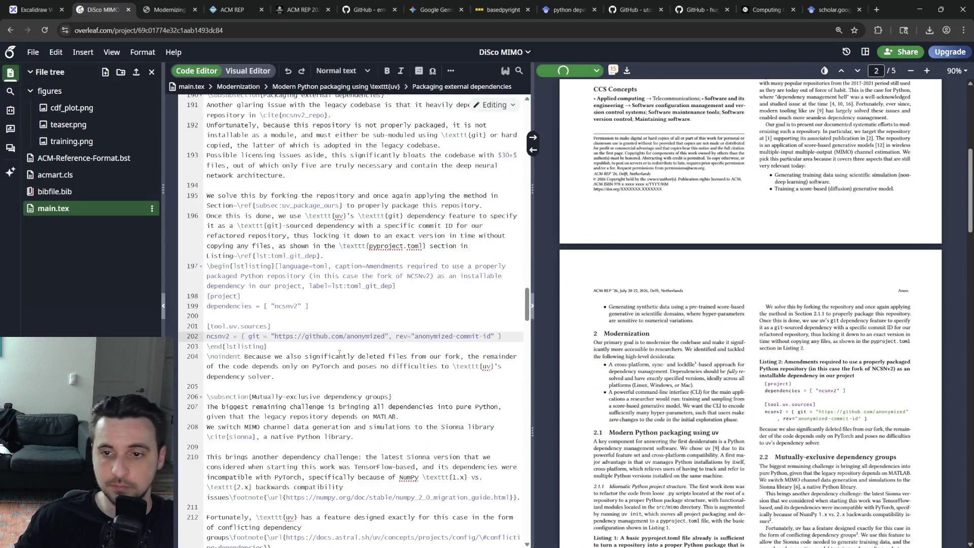
{"action": "left_click", "coordinate": [307, 236]}
{"action": "key", "text": "ctrl+t"}
{"action": "type", "text": "google"}
Reach Google Scholar and search it for tensorflow
{"action": "key", "text": "Return"}
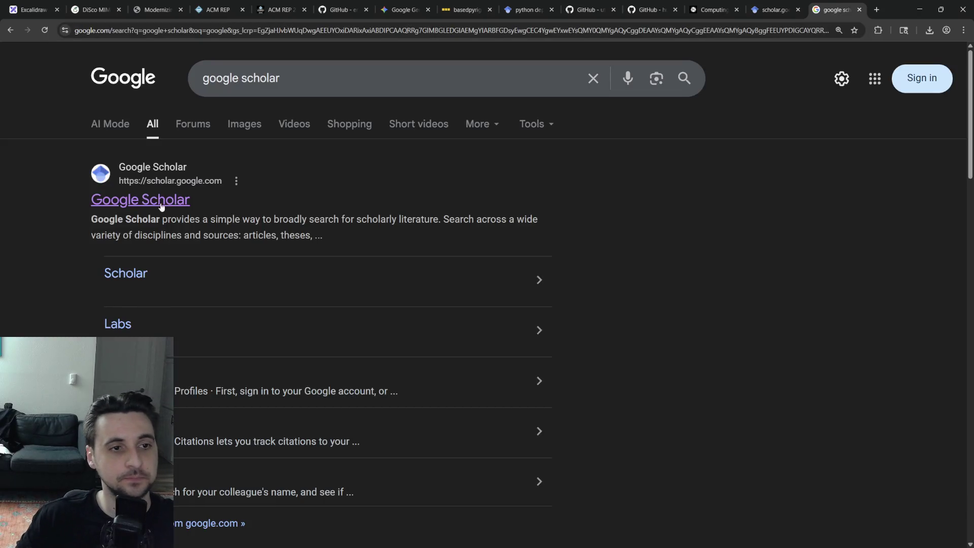
{"action": "left_click", "coordinate": [141, 200]}
{"action": "type", "text": "tesnfo"}
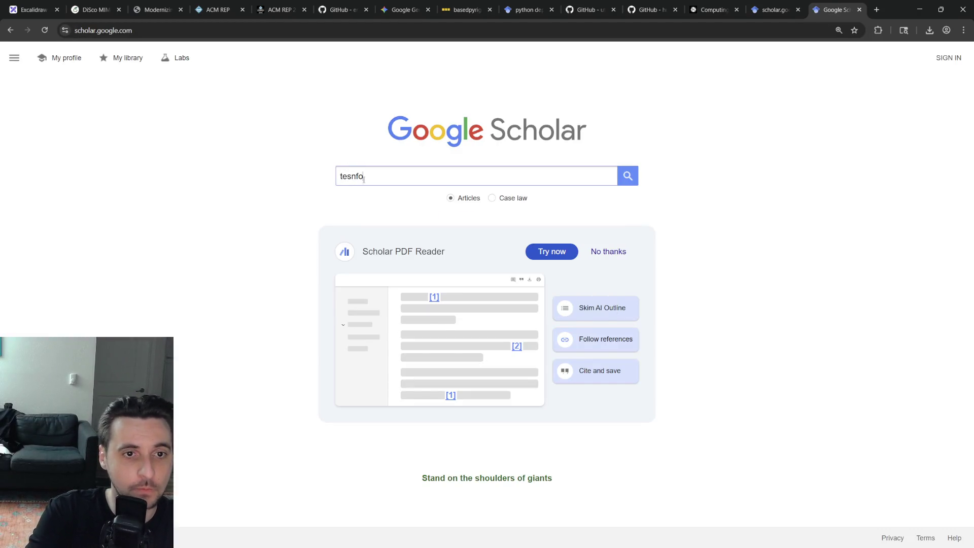
{"action": "key", "text": "BackSpace"}
{"action": "key", "text": "BackSpace"}
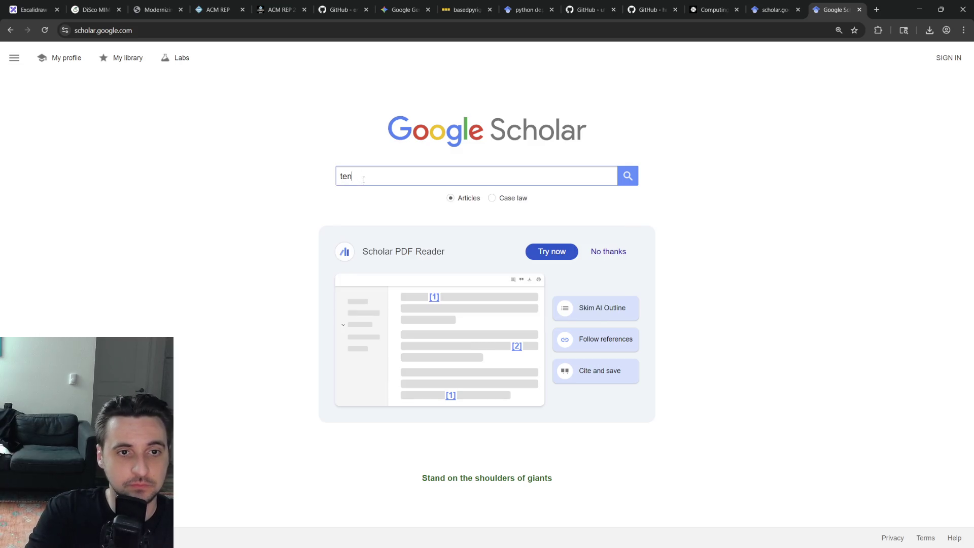
{"action": "type", "text": "sorflow"}
{"action": "key", "text": "Return"}
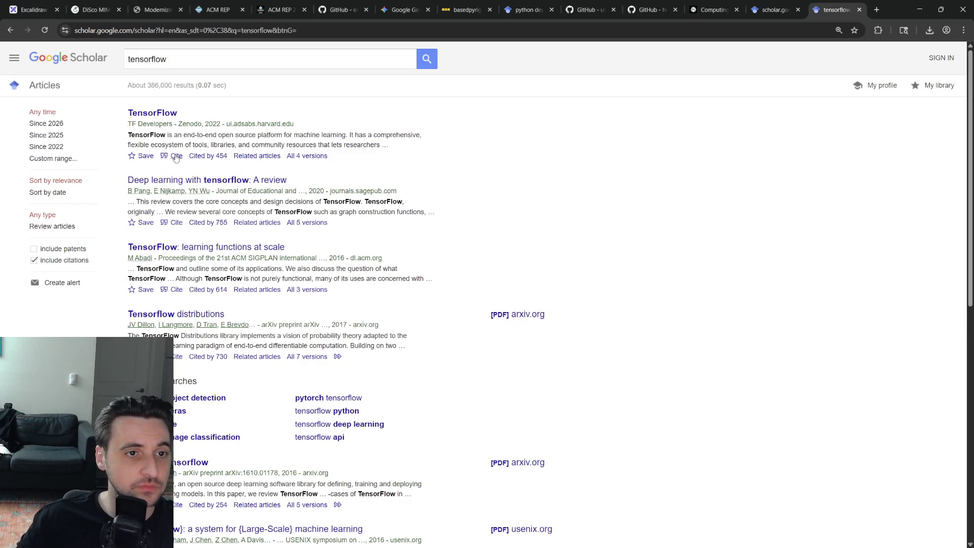
Copy the BibTeX citation for the TensorFlow entry and return to the Overleaf paper
{"action": "left_click", "coordinate": [176, 156]}
{"action": "left_click", "coordinate": [436, 351]}
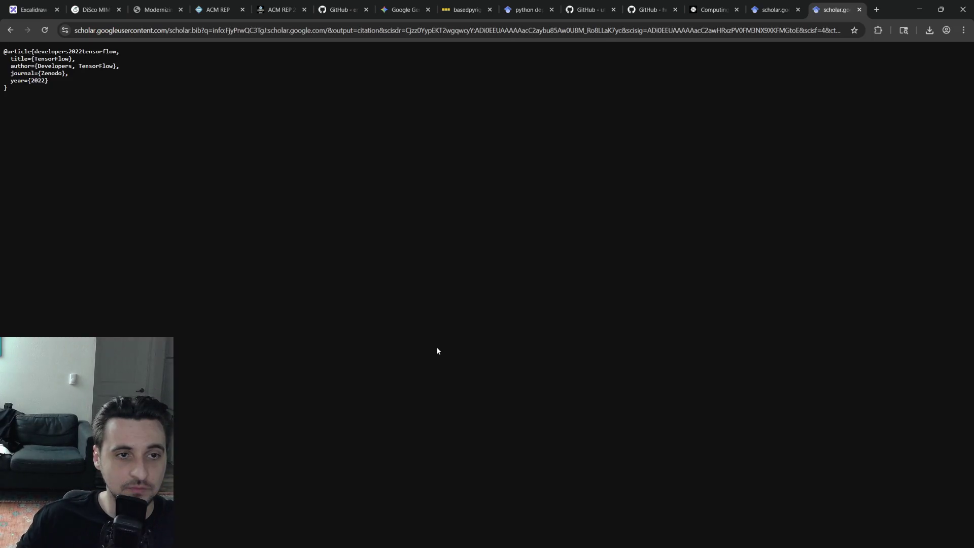
{"action": "key", "text": "ctrl+a"}
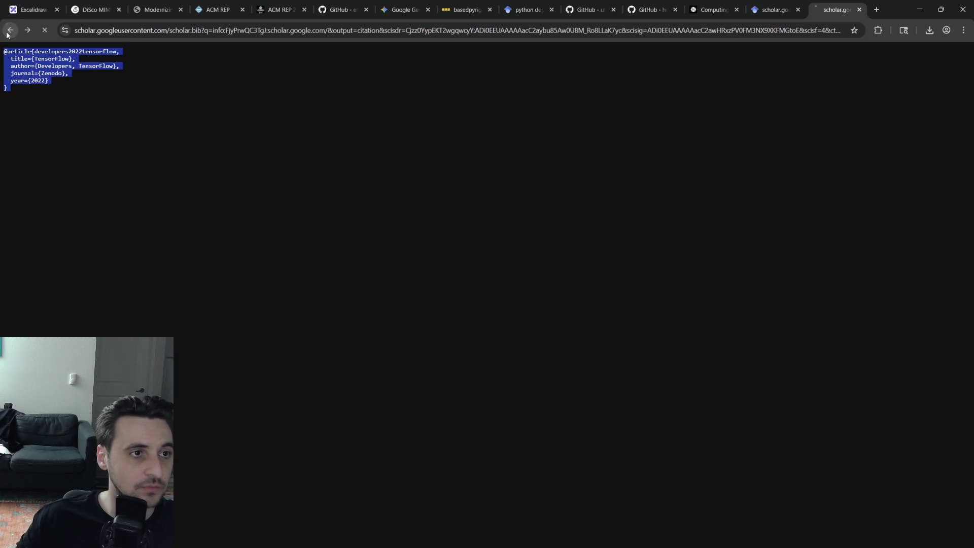
{"action": "left_click", "coordinate": [10, 30]}
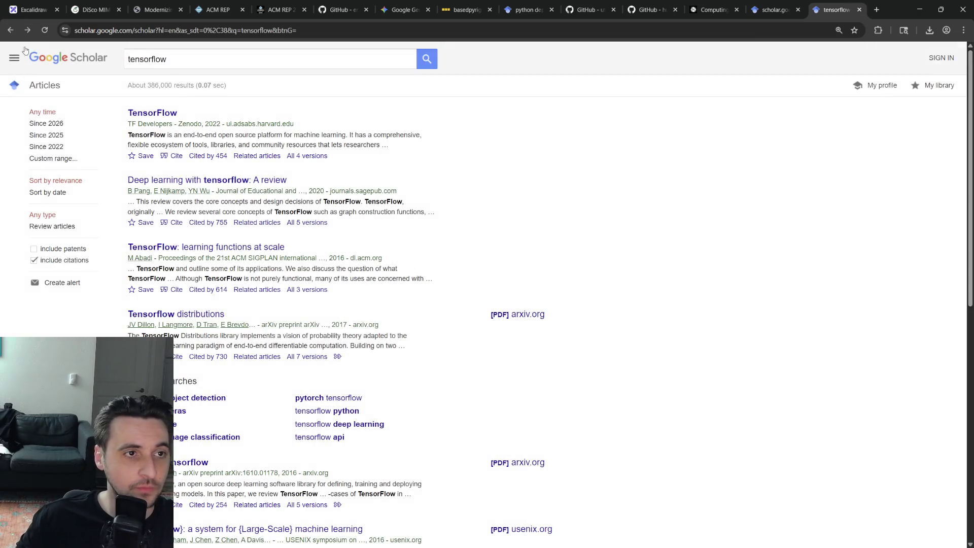
{"action": "left_click", "coordinate": [23, 6]}
{"action": "left_click", "coordinate": [93, 10]}
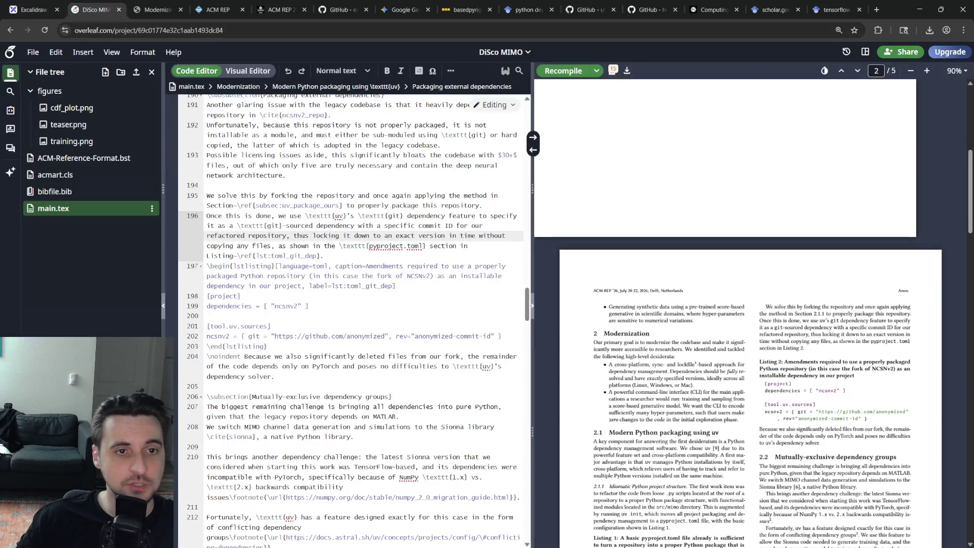
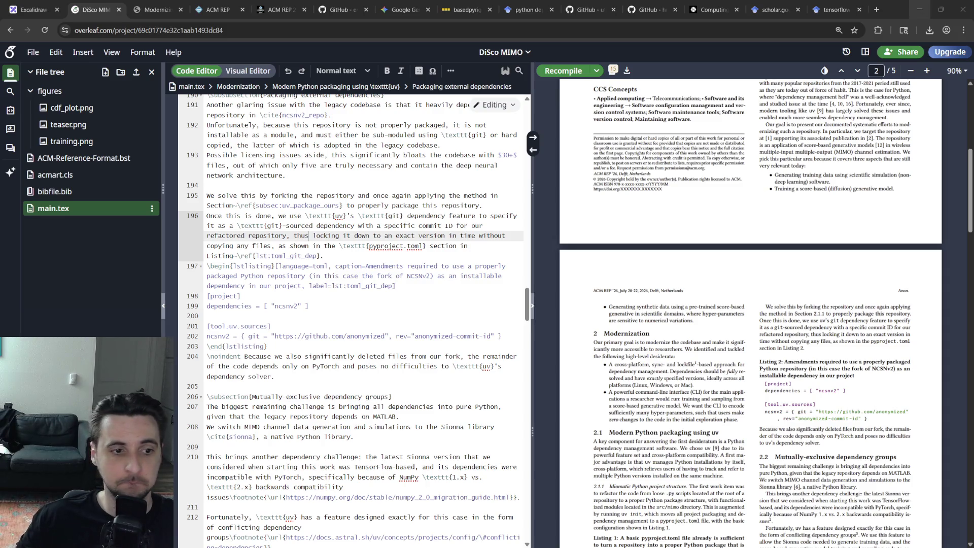
Locate the PyTorch mention in main.tex by searching for 'pytorch'
{"action": "left_click", "coordinate": [405, 285]}
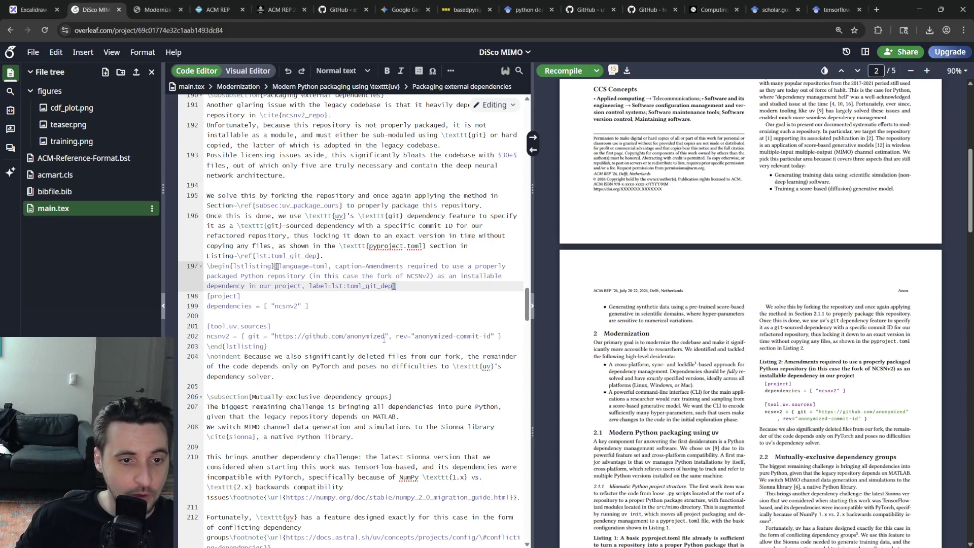
{"action": "left_click", "coordinate": [331, 366]}
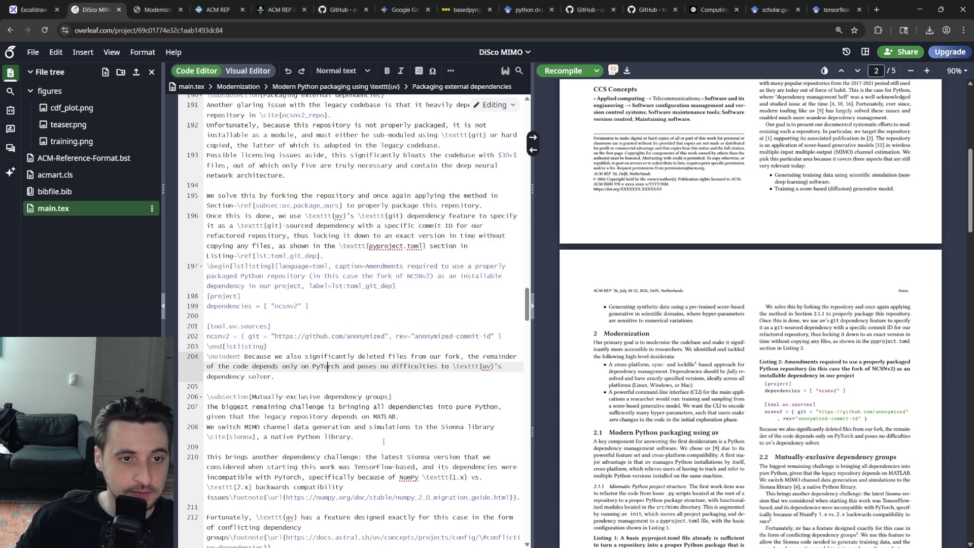
{"action": "key", "text": "ctrl+f"}
{"action": "type", "text": "pytorch"}
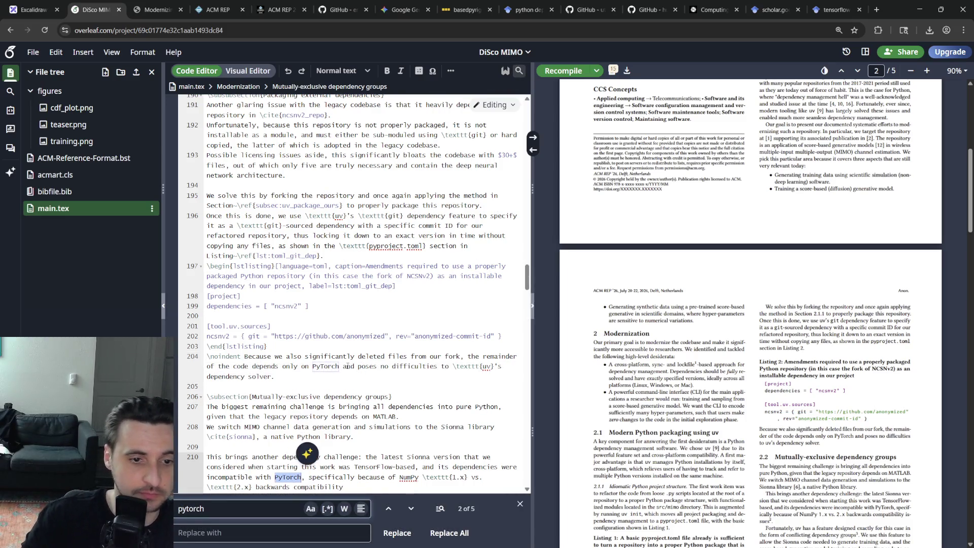
{"action": "left_click", "coordinate": [387, 510]}
{"action": "key", "text": "Escape"}
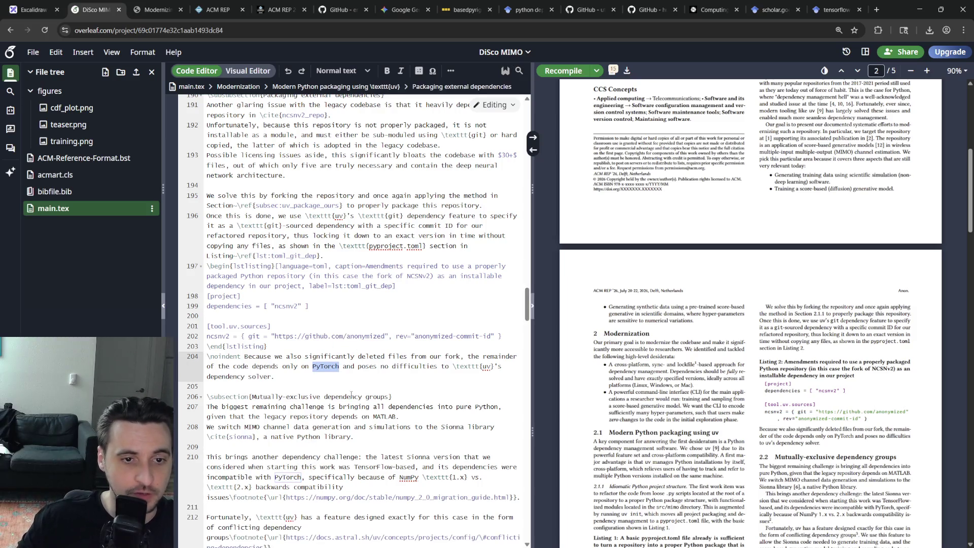
Open bibfile.bib at the developers2022tensorflow entry, select its key, and start a new browser tab
{"action": "left_click", "coordinate": [48, 190]}
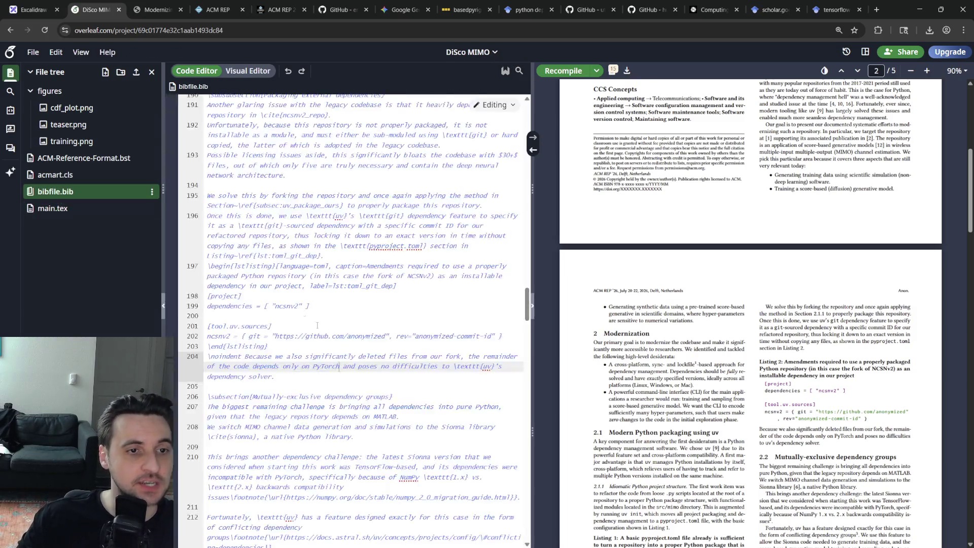
{"action": "left_click", "coordinate": [285, 360]}
{"action": "key", "text": "Down"}
{"action": "key", "text": "Down"}
{"action": "type", "text": "@article{developers2022tensorflow,   title={TensorFlow},   author={Developers, TensorFlow},   journal={Zenodo},   year={2022} }"}
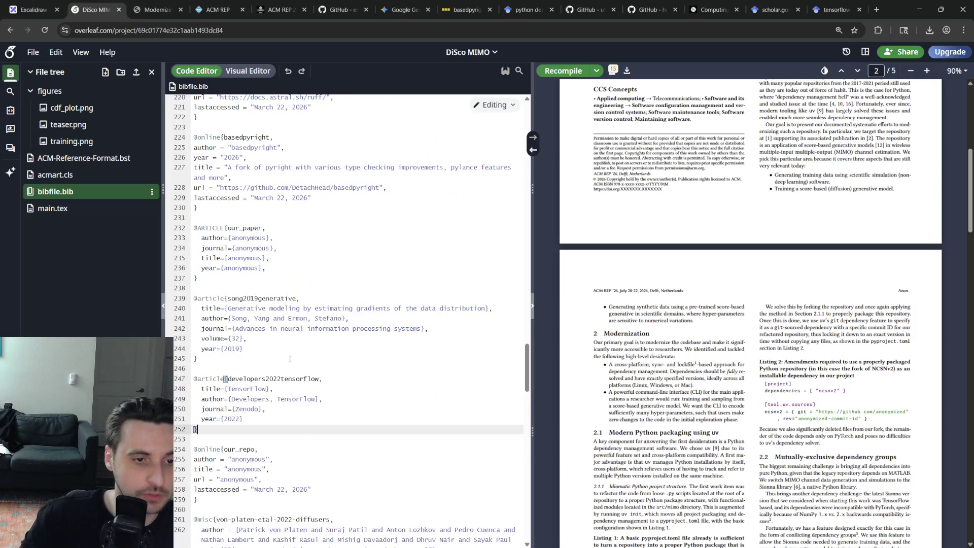
{"action": "double_click", "coordinate": [273, 378]}
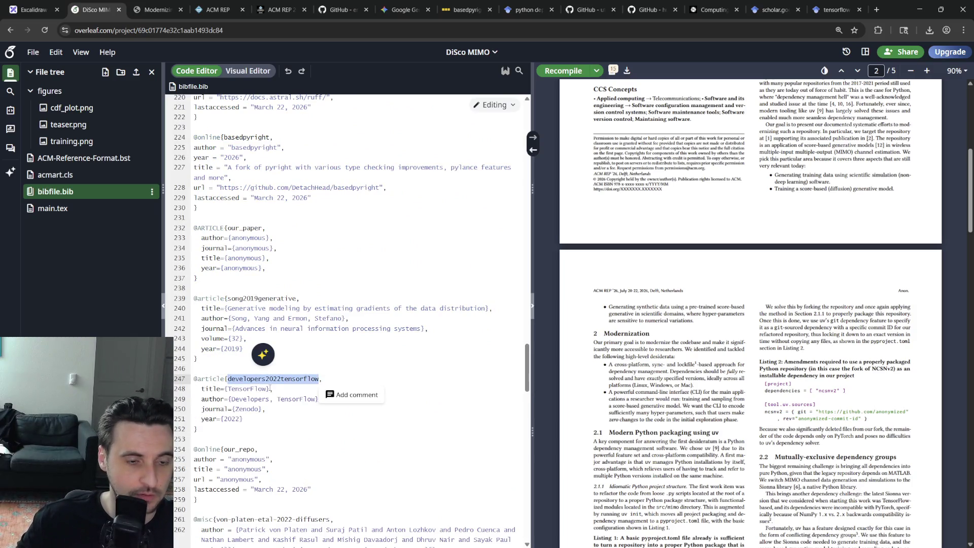
{"action": "key", "text": "ctrl+t"}
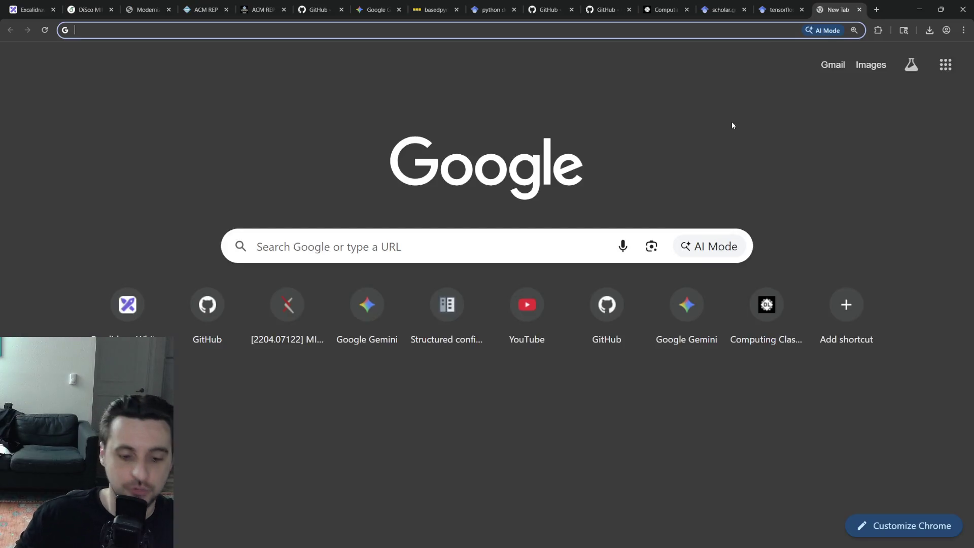
{"action": "type", "text": "tensorflow"}
Search Google for tensorflow, visit tensorflow.org, and return to the DiSco MIMO Overleaf tab
{"action": "key", "text": "Return"}
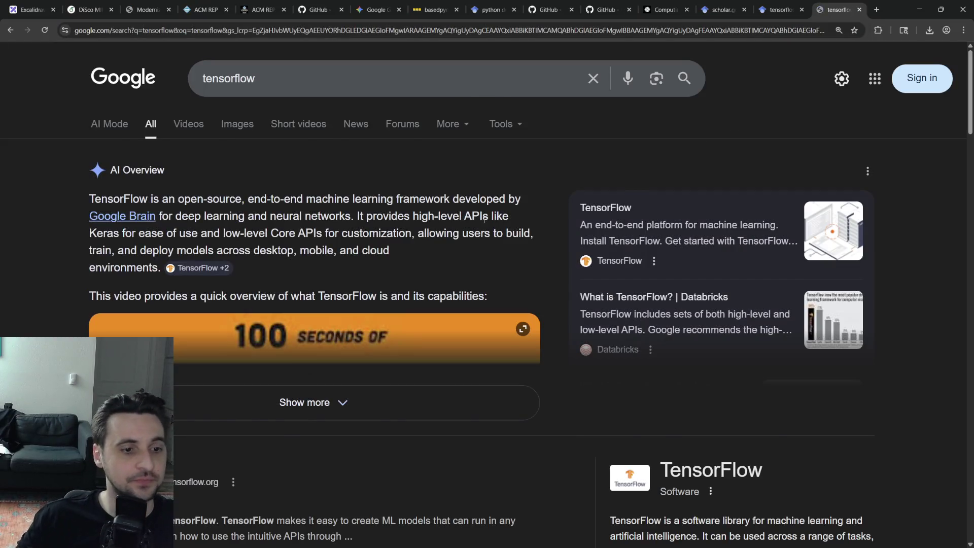
{"action": "scroll", "coordinate": [244, 414], "scroll_direction": "down", "scroll_amount": 2}
{"action": "left_click", "coordinate": [244, 415]}
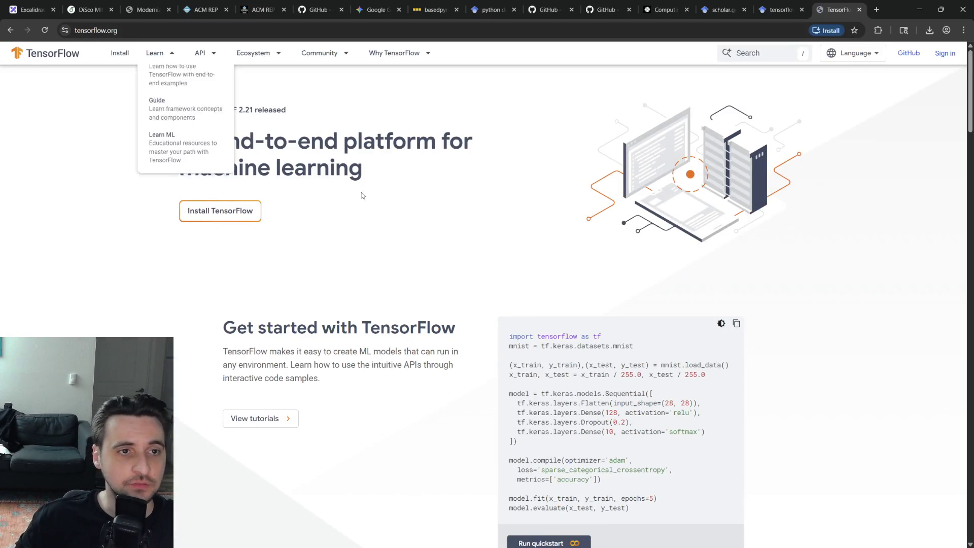
{"action": "scroll", "coordinate": [365, 186], "scroll_direction": "down", "scroll_amount": 3}
{"action": "scroll", "coordinate": [366, 186], "scroll_direction": "down", "scroll_amount": 2}
{"action": "scroll", "coordinate": [533, 290], "scroll_direction": "down", "scroll_amount": 5}
{"action": "scroll", "coordinate": [534, 289], "scroll_direction": "down", "scroll_amount": 5}
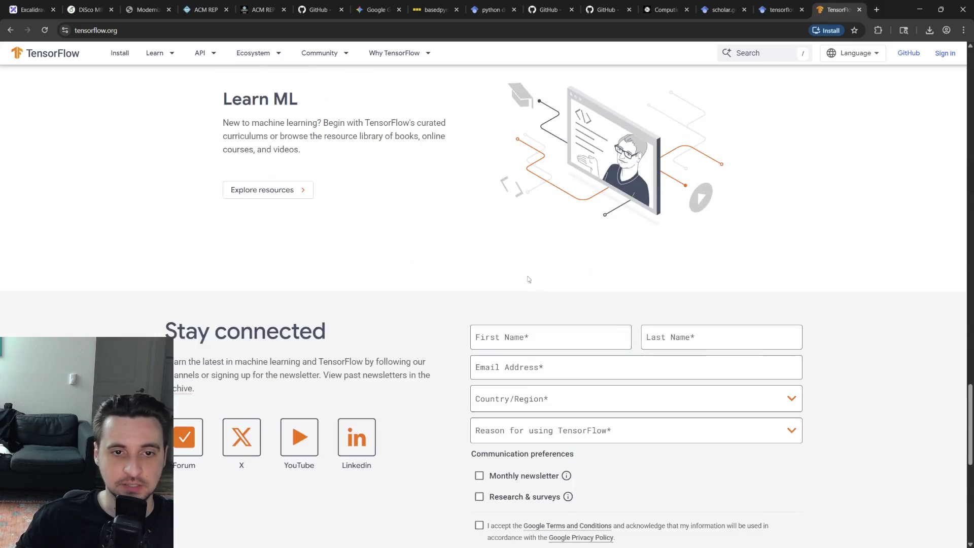
{"action": "scroll", "coordinate": [532, 290], "scroll_direction": "down", "scroll_amount": 5}
{"action": "scroll", "coordinate": [529, 272], "scroll_direction": "up", "scroll_amount": 2}
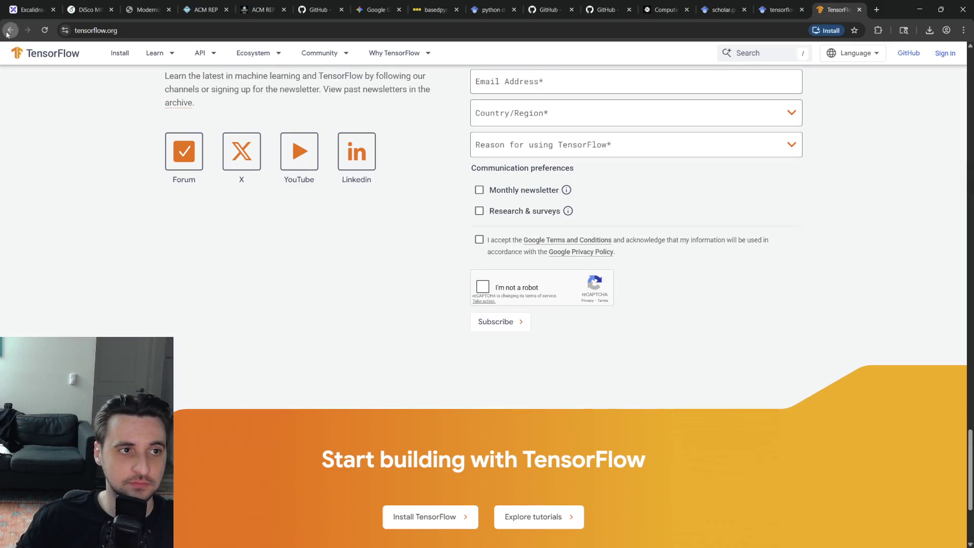
{"action": "left_click", "coordinate": [9, 30]}
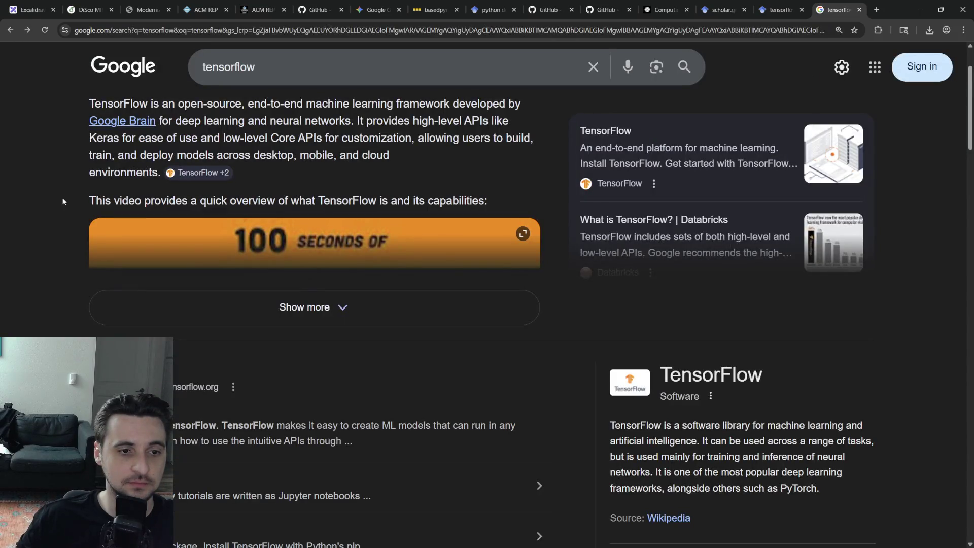
{"action": "key", "text": "alt+Right"}
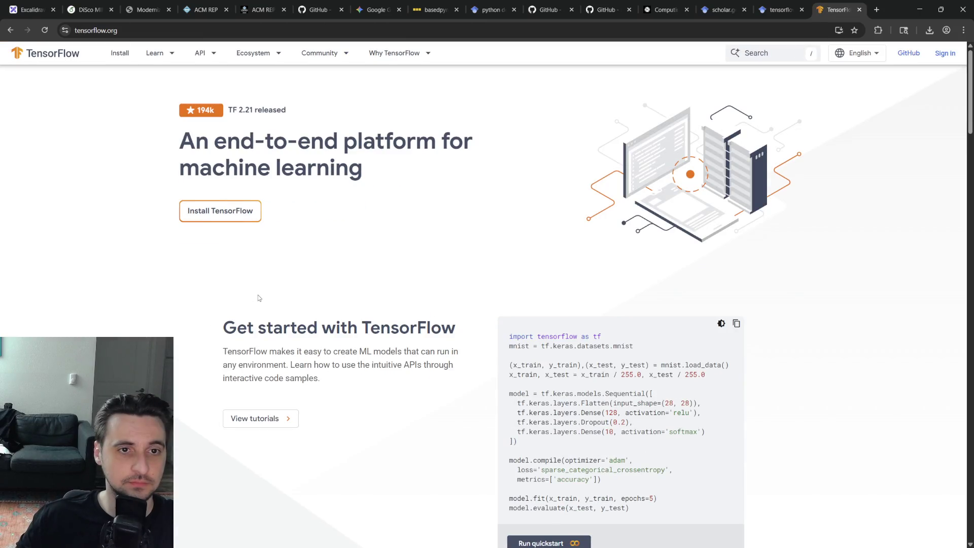
{"action": "left_click", "coordinate": [164, 31]}
{"action": "left_click", "coordinate": [90, 9]}
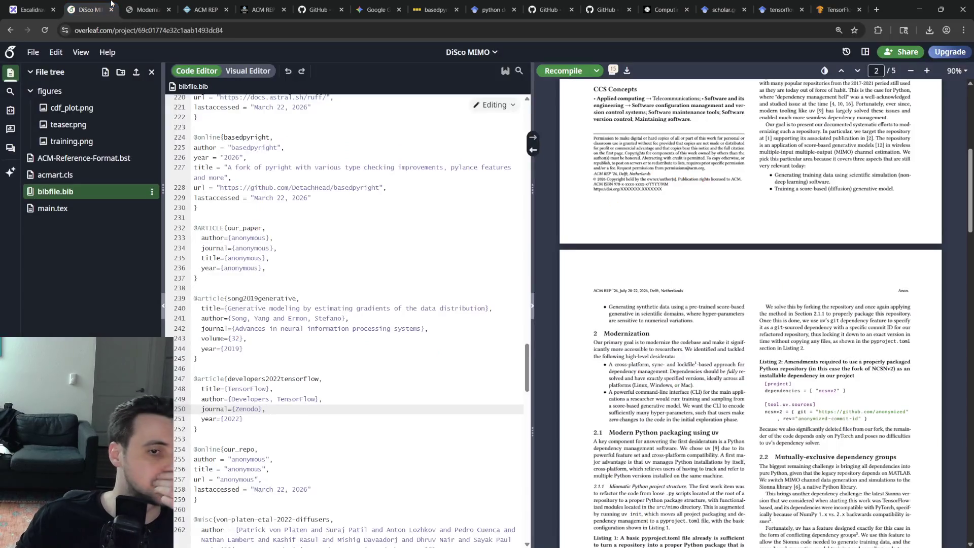
Lay out author and title fields in the TensorFlow entry, undoing a URL mistakenly pasted as title
{"action": "left_click", "coordinate": [265, 327]}
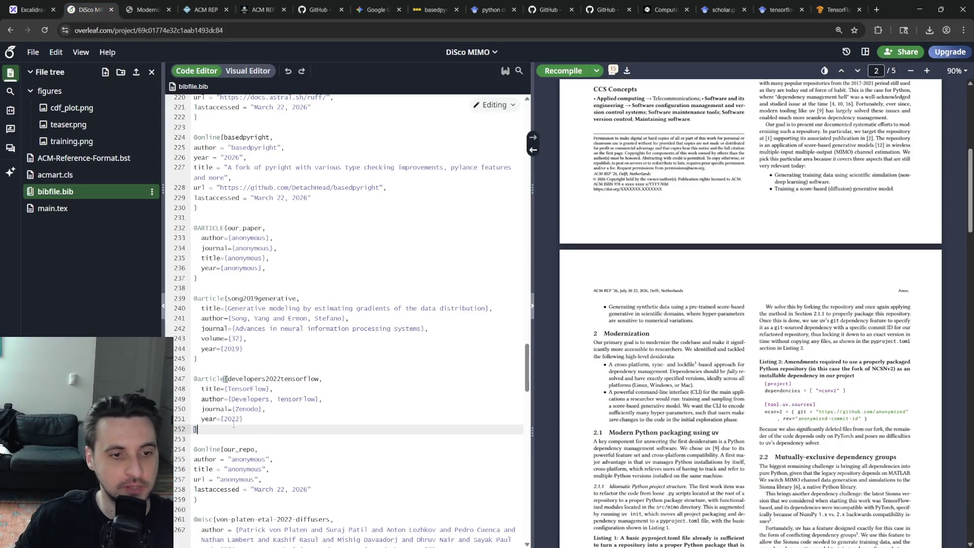
{"action": "left_click_drag", "start_coordinate": [313, 426], "coordinate": [194, 378]}
{"action": "type", "text": "@o"}
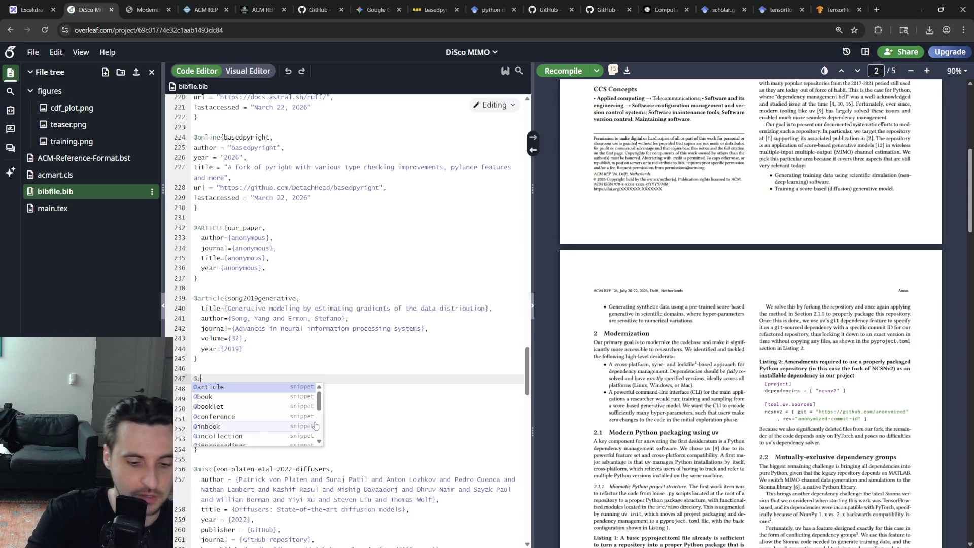
{"action": "type", "text": "nline{tensorflow"}
{"action": "key", "text": "Return"}
{"action": "key", "text": "Up"}
{"action": "type", "text": ","}
{"action": "key", "text": "Return"}
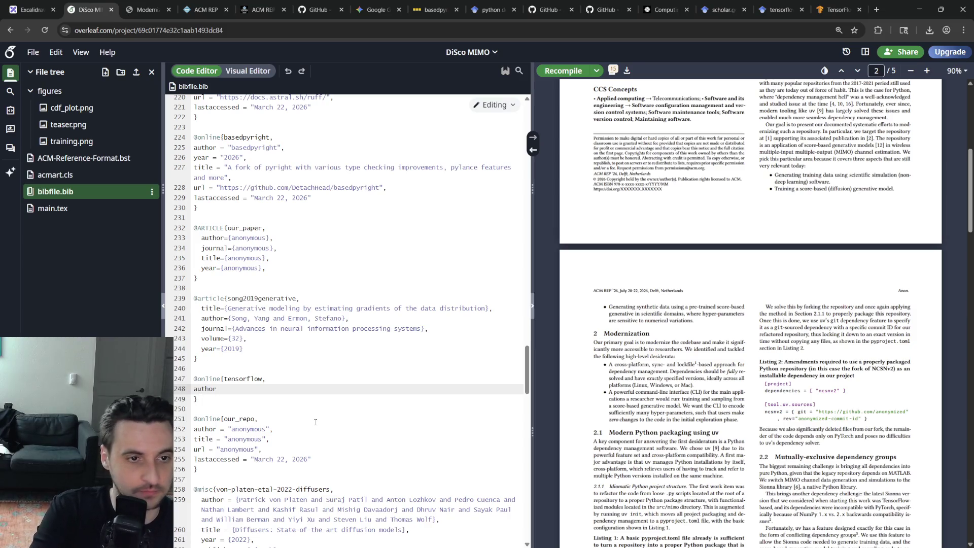
{"action": "key", "text": "Right"}
{"action": "type", "text": ","}
{"action": "key", "text": "Return"}
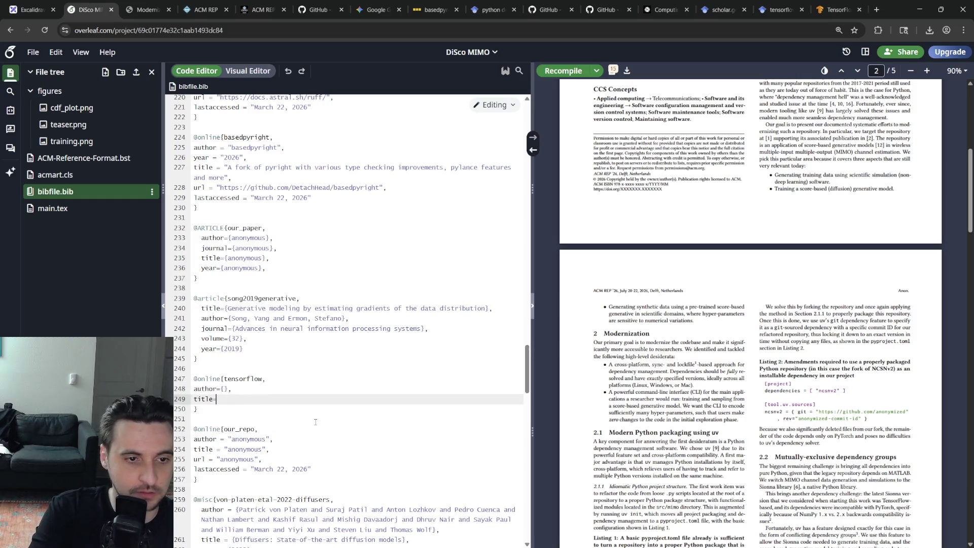
{"action": "key", "text": "Up"}
{"action": "type", "text": "TensorFlow"}
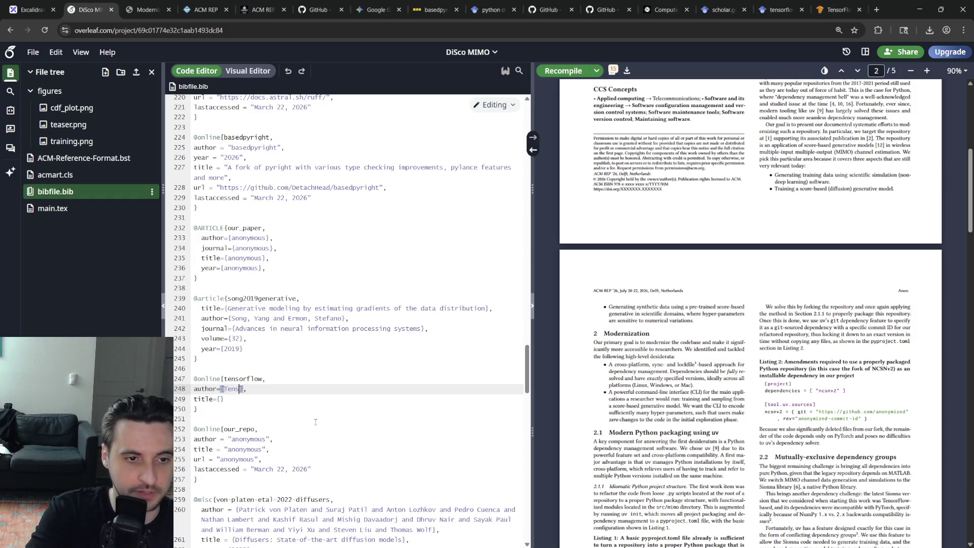
{"action": "key", "text": "Down"}
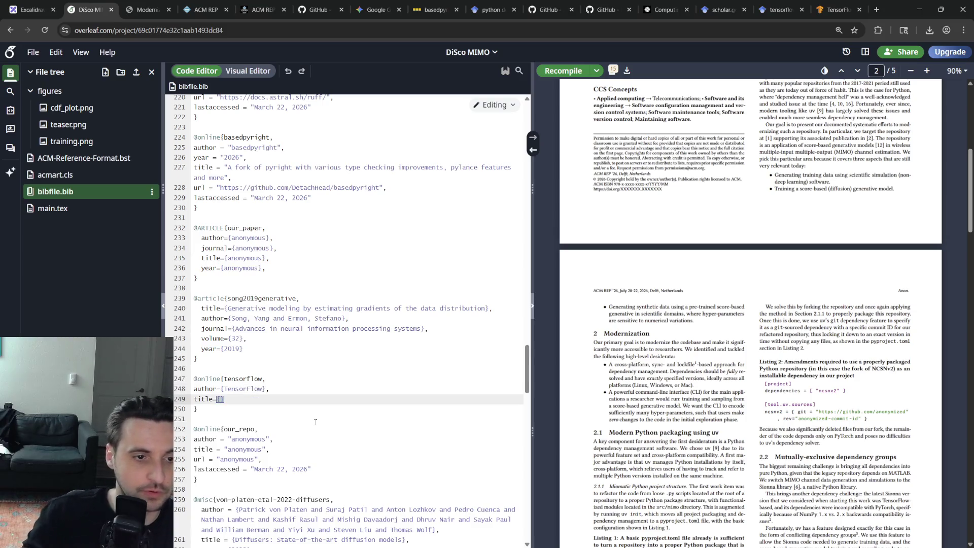
{"action": "type", "text": "https://www.tensorflow.org/"}
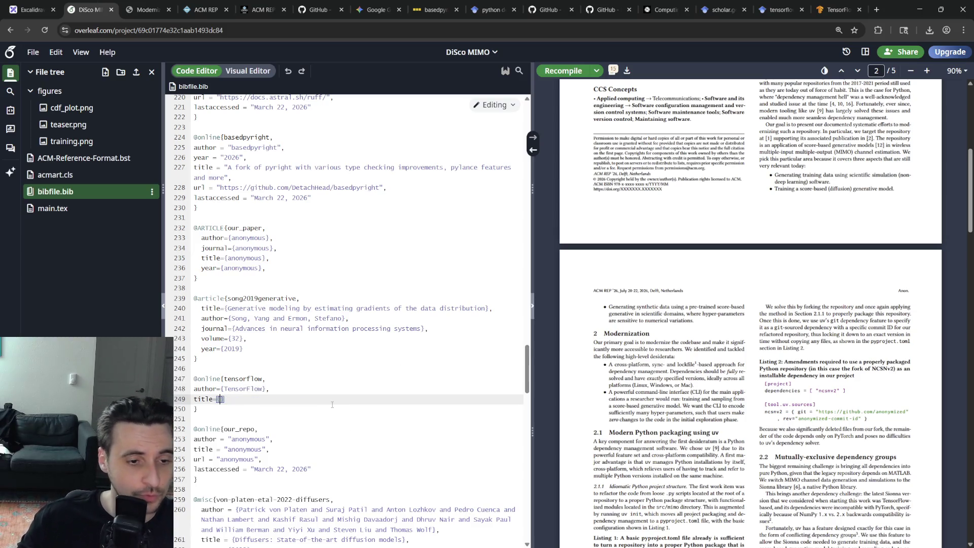
{"action": "key", "text": "ctrl+z"}
{"action": "type", "text": ","}
Add the tensorflow.org url field and a lastaccessed field copied from the repo entry
{"action": "key", "text": "Return"}
{"action": "type", "text": "u"}
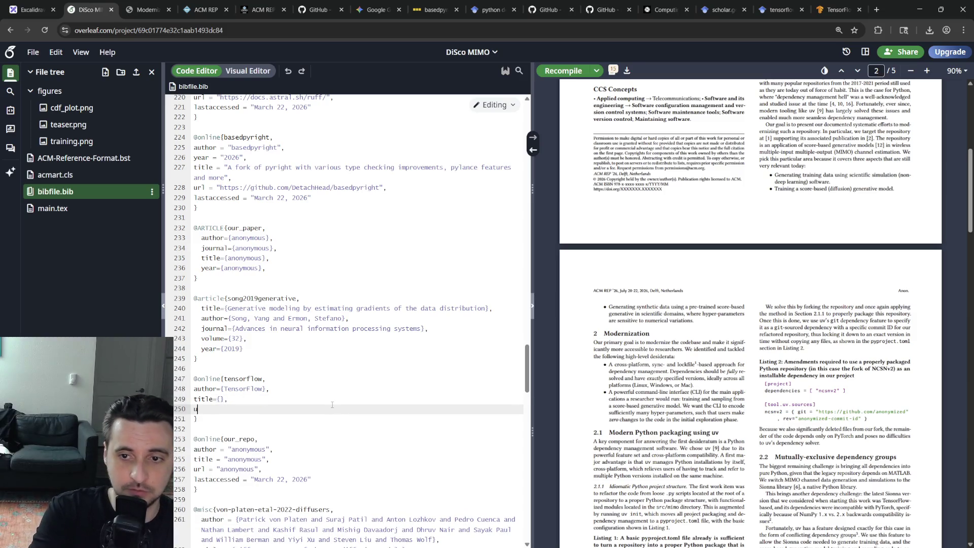
{"action": "type", "text": "rl={"}
{"action": "type", "text": "https://www.tensorflow.org/"}
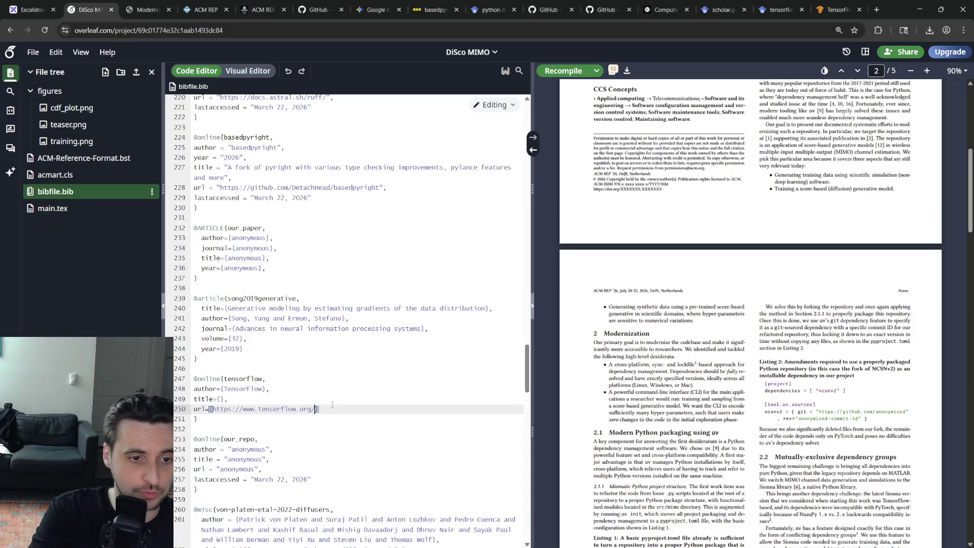
{"action": "key", "text": "Right"}
{"action": "type", "text": ","}
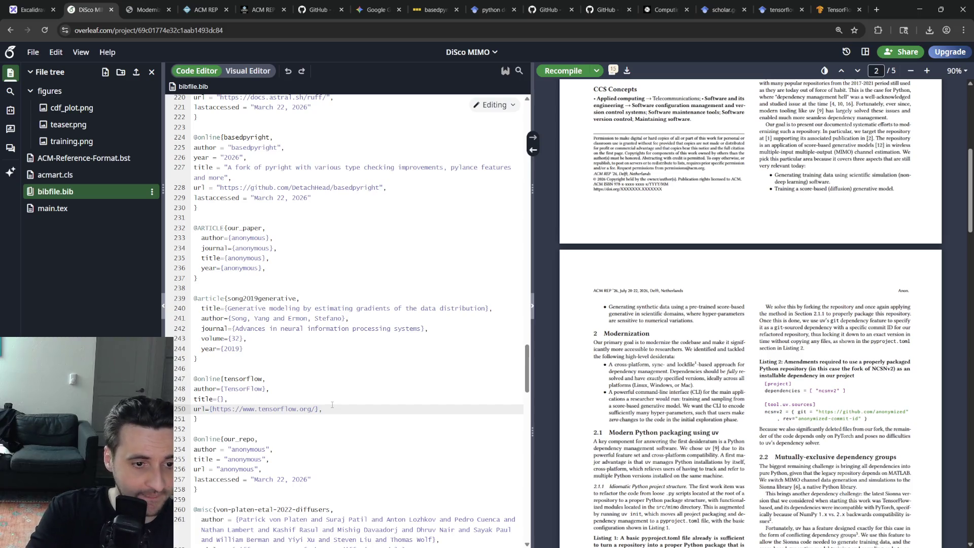
{"action": "key", "text": "Return"}
{"action": "left_click_drag", "start_coordinate": [312, 489], "coordinate": [194, 490]}
{"action": "key", "text": "ctrl+c"}
{"action": "left_click", "coordinate": [251, 420]}
{"action": "key", "text": "ctrl+v"}
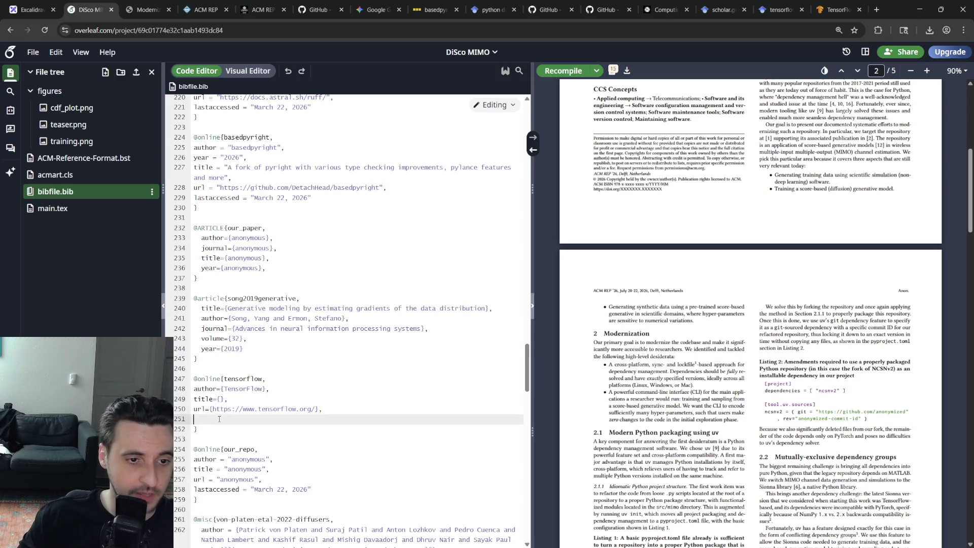
Copy the site headline 'An end-to-end platform for machine learning' into the title field and return to main.tex
{"action": "key", "text": "ctrl+9"}
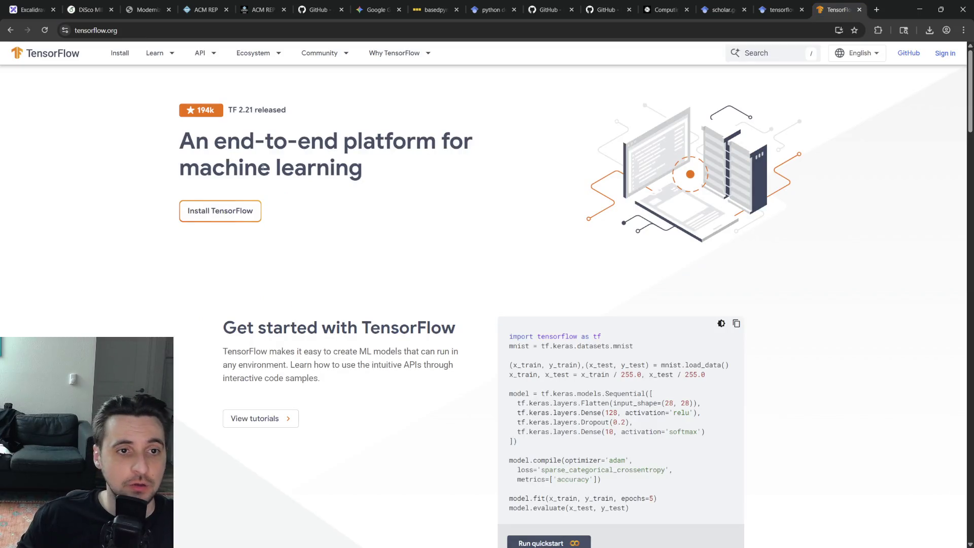
{"action": "triple_click", "coordinate": [265, 169]}
{"action": "left_click", "coordinate": [90, 10]}
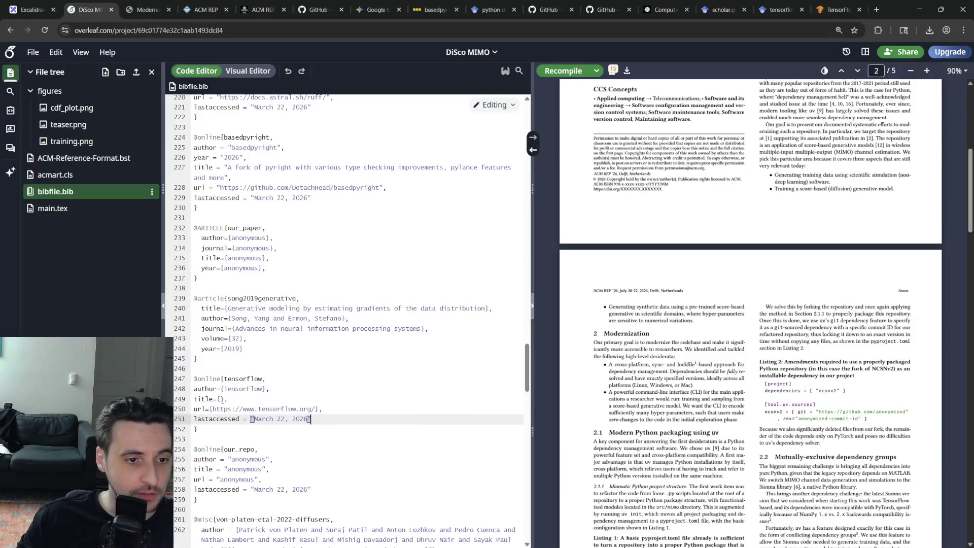
{"action": "left_click", "coordinate": [525, 399]}
{"action": "key", "text": "ctrl+v"}
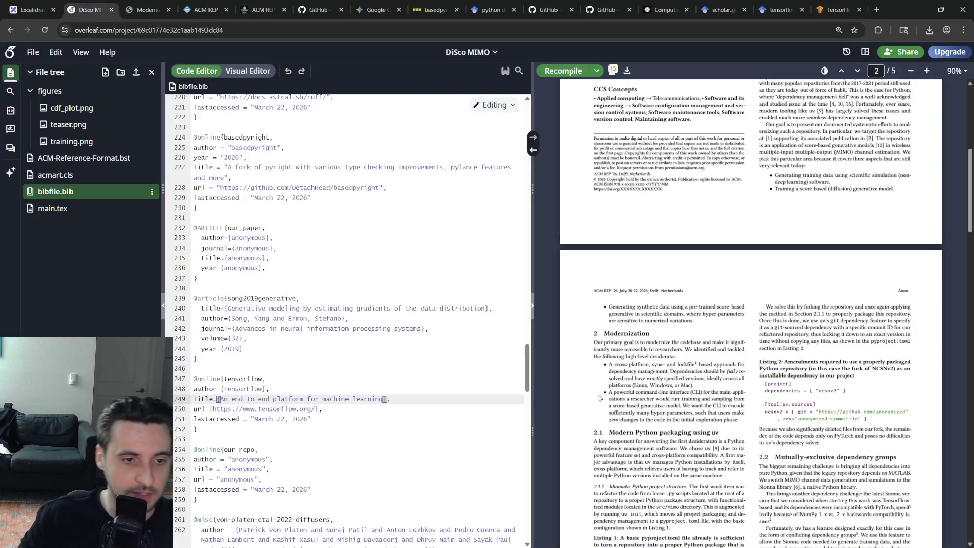
{"action": "left_click", "coordinate": [52, 208]}
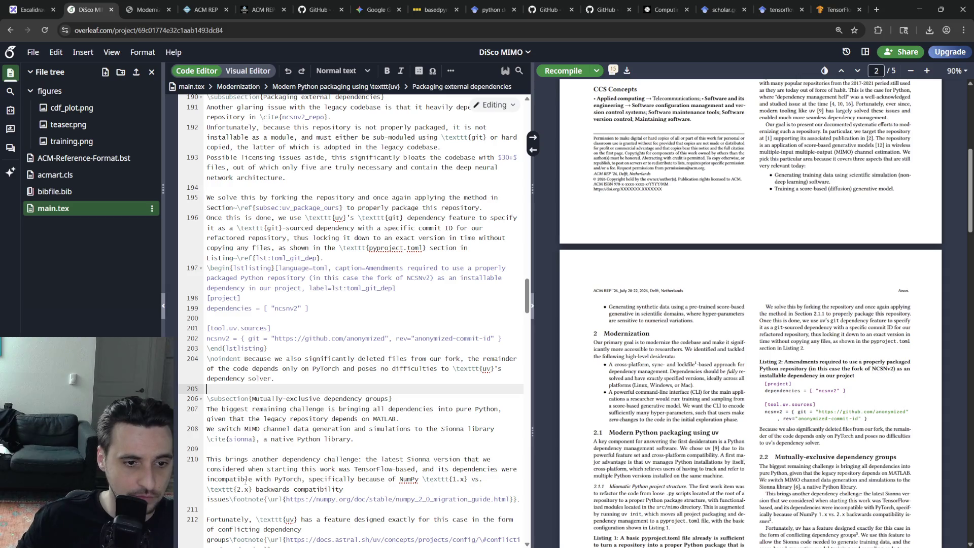
Insert \cite{tensorflow} after 'TensorFlow-based' on line 210, then search Google Scholar for pytorch
{"action": "left_click", "coordinate": [415, 469]}
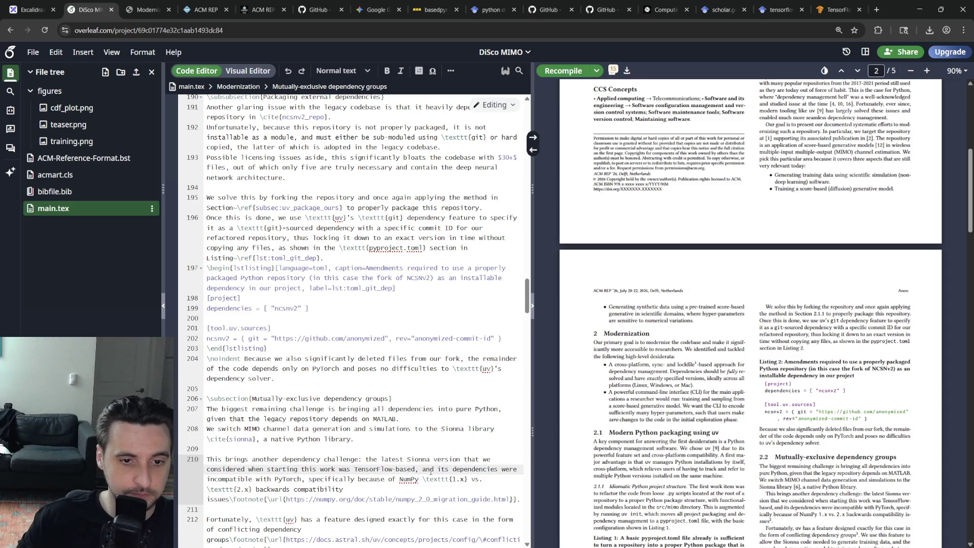
{"action": "type", "text": "\\cite{ten"}
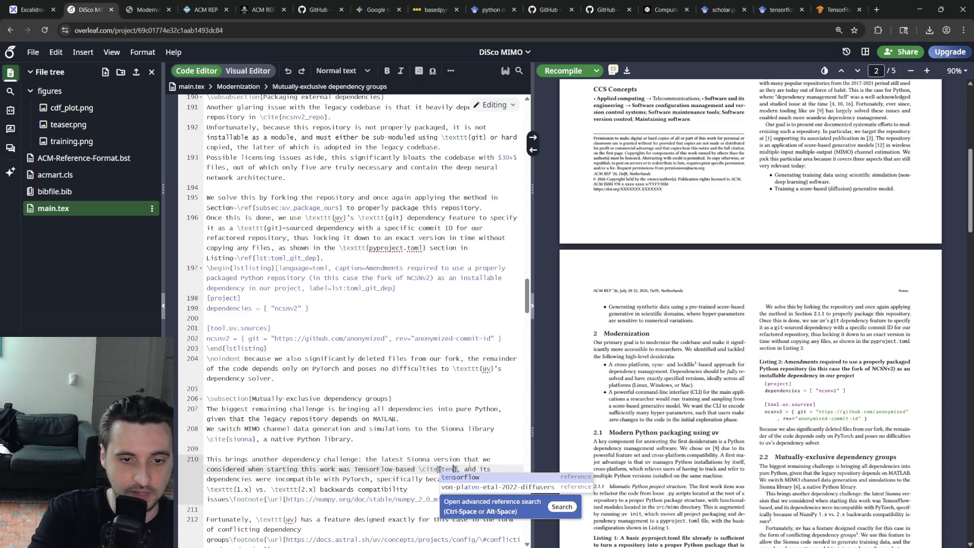
{"action": "key", "text": "Return"}
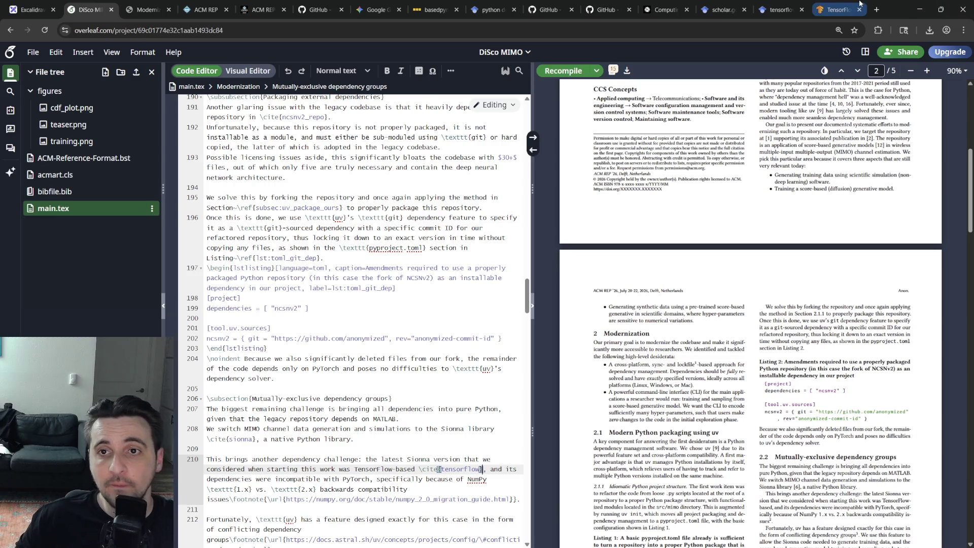
{"action": "left_click", "coordinate": [780, 10]}
{"action": "double_click", "coordinate": [214, 64]}
{"action": "type", "text": "pytorch"}
{"action": "key", "text": "Return"}
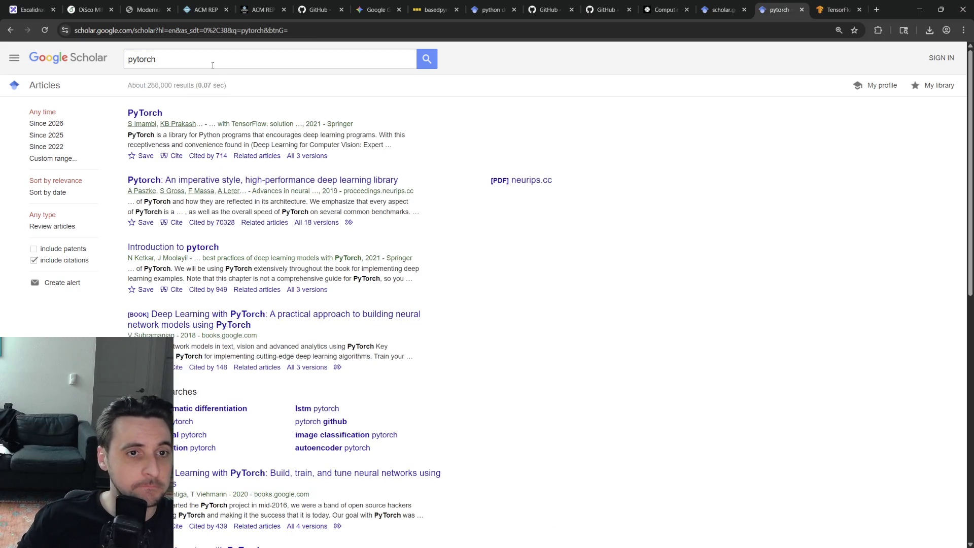
Copy the BibTeX record of the 2019 PyTorch imperative-style library paper and return to bibfile.bib
{"action": "left_click", "coordinate": [175, 156]}
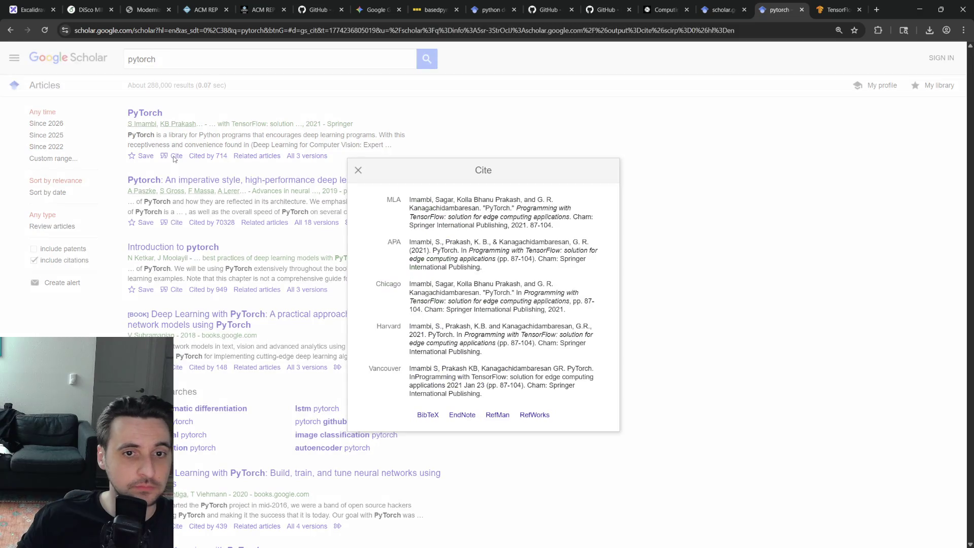
{"action": "left_click", "coordinate": [663, 157]}
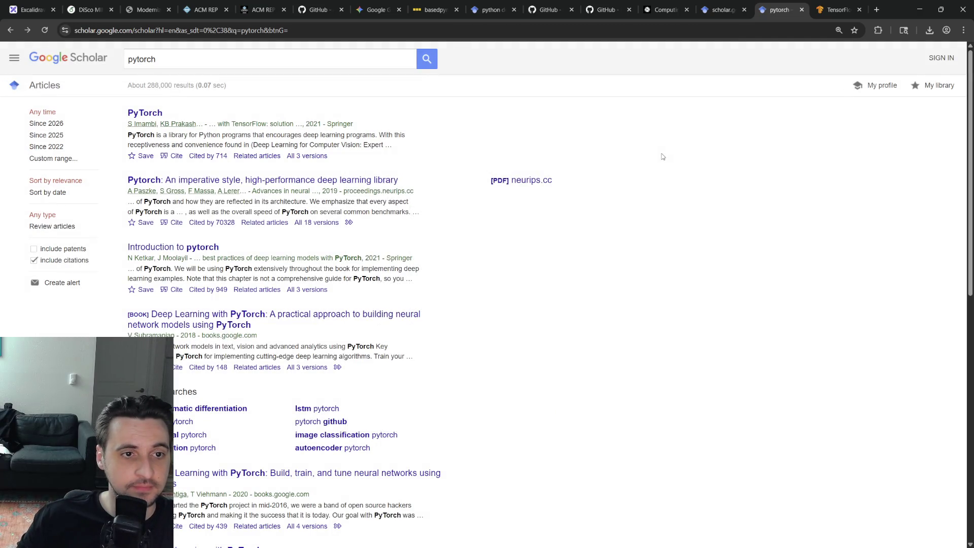
{"action": "left_click", "coordinate": [172, 222]}
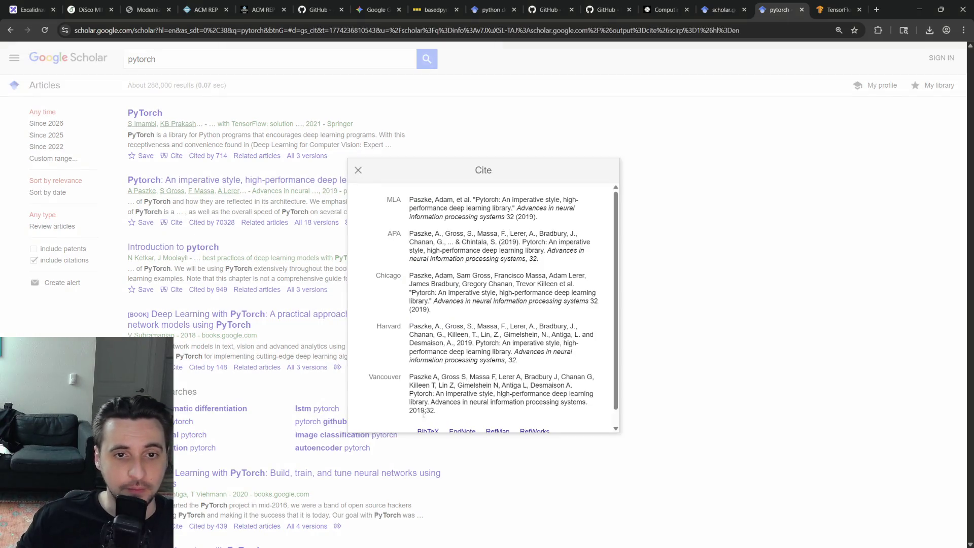
{"action": "left_click", "coordinate": [427, 429]}
{"action": "key", "text": "ctrl+a"}
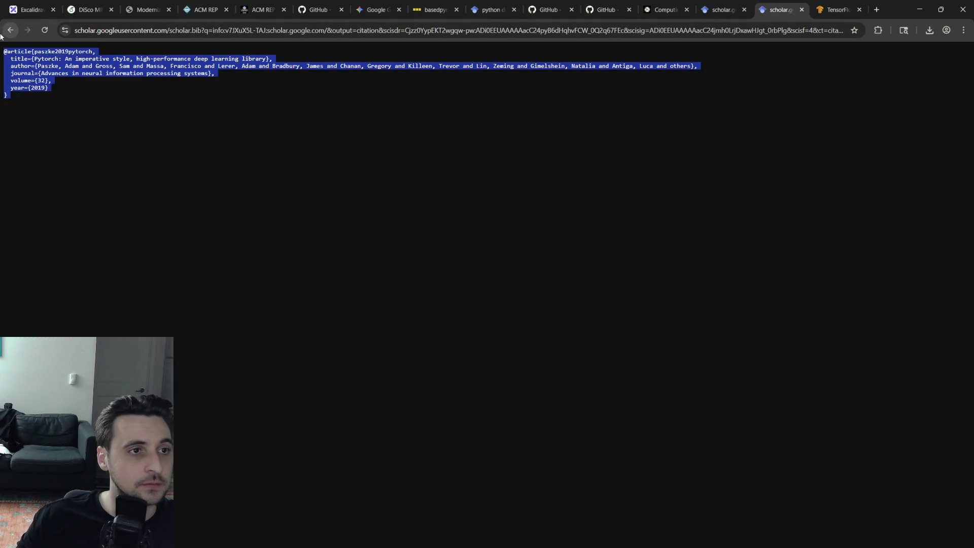
{"action": "key", "text": "alt+Left"}
{"action": "left_click", "coordinate": [90, 9]}
{"action": "left_click", "coordinate": [56, 191]}
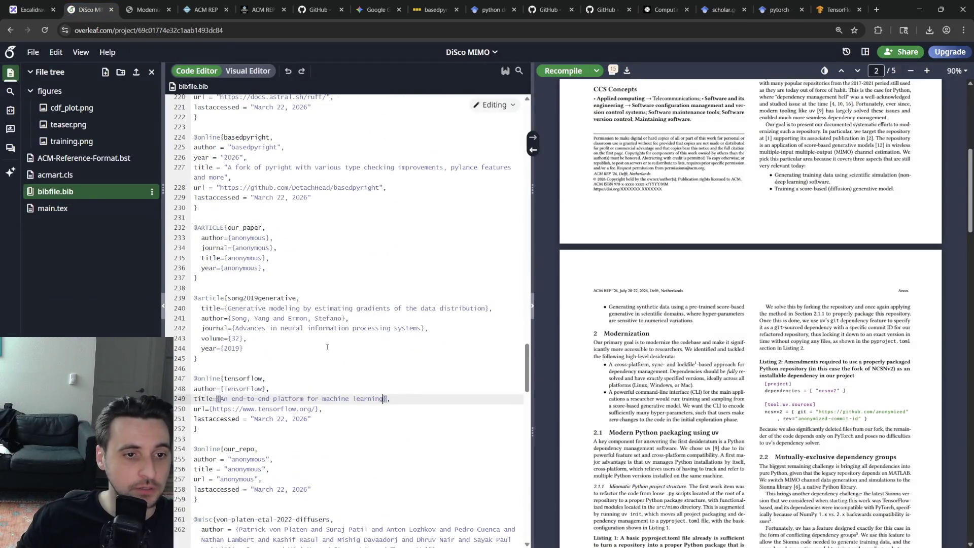
Paste the PyTorch BibTeX entry into bibfile.bib and cite paszke2019pytorch after 'PyTorch' on line 204
{"action": "key", "text": "Down"}
{"action": "key", "text": "Down"}
{"action": "key", "text": "ctrl+v"}
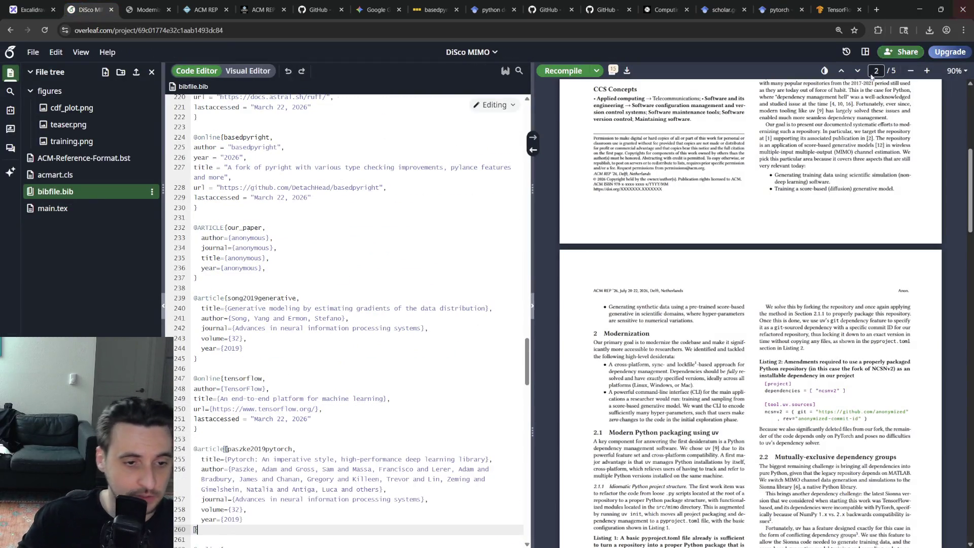
{"action": "double_click", "coordinate": [259, 449]}
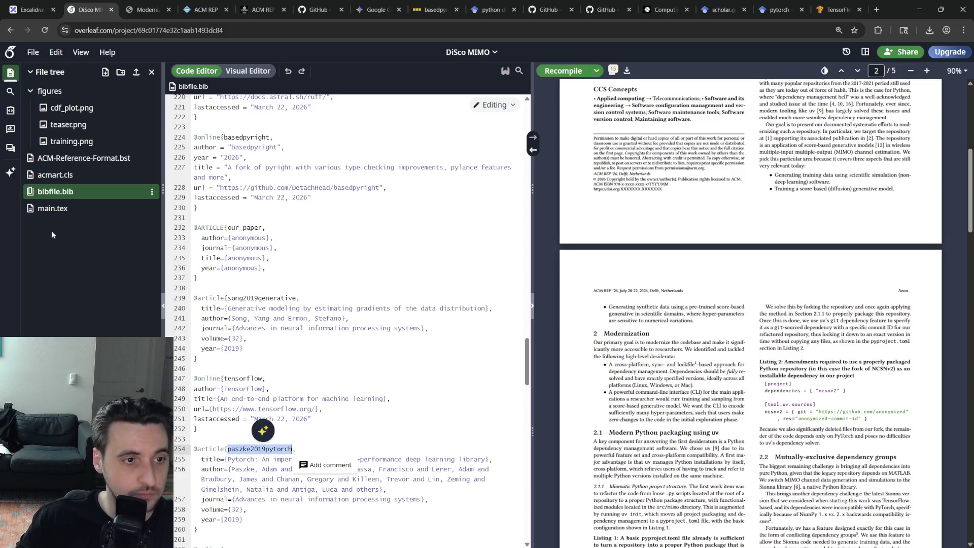
{"action": "left_click", "coordinate": [53, 208]}
{"action": "left_click", "coordinate": [343, 369]}
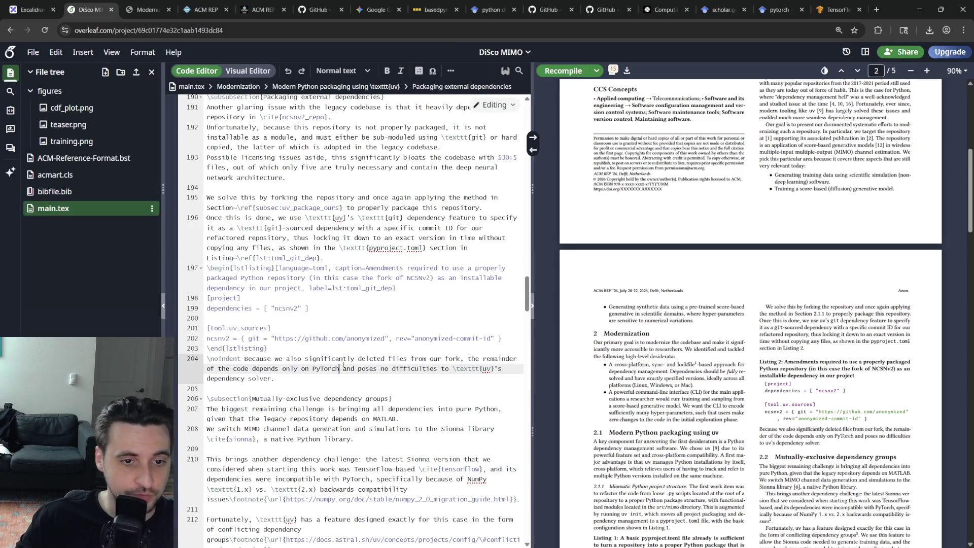
{"action": "type", "text": "\\cite{pas"}
{"action": "key", "text": "Return"}
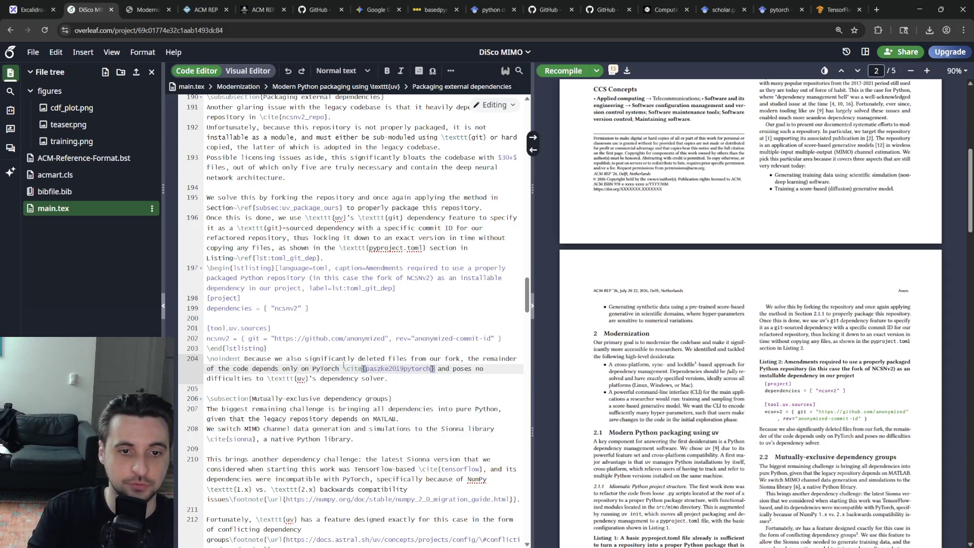
Recompile the paper, glance at the compile logs, and switch to the downloaded PDF
{"action": "key", "text": "ctrl+s"}
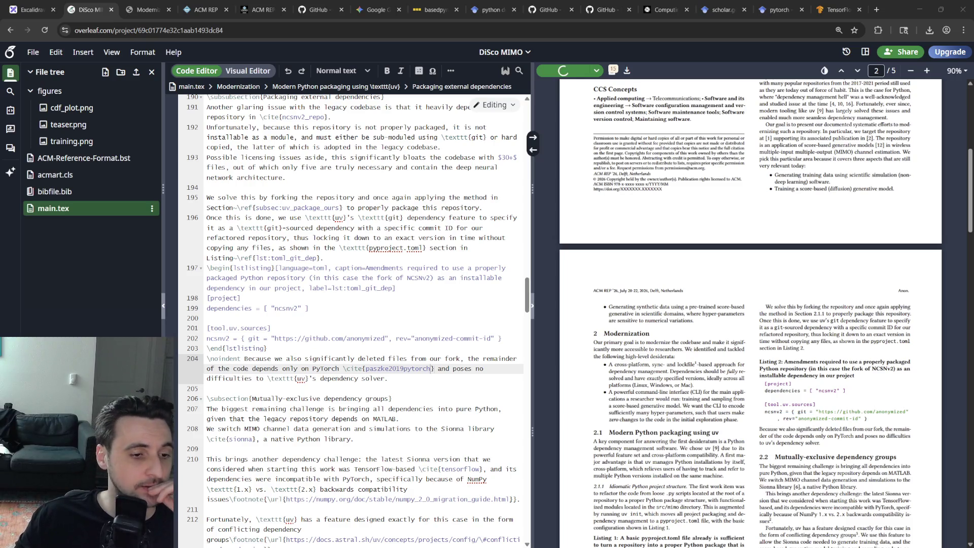
{"action": "left_click", "coordinate": [375, 409]}
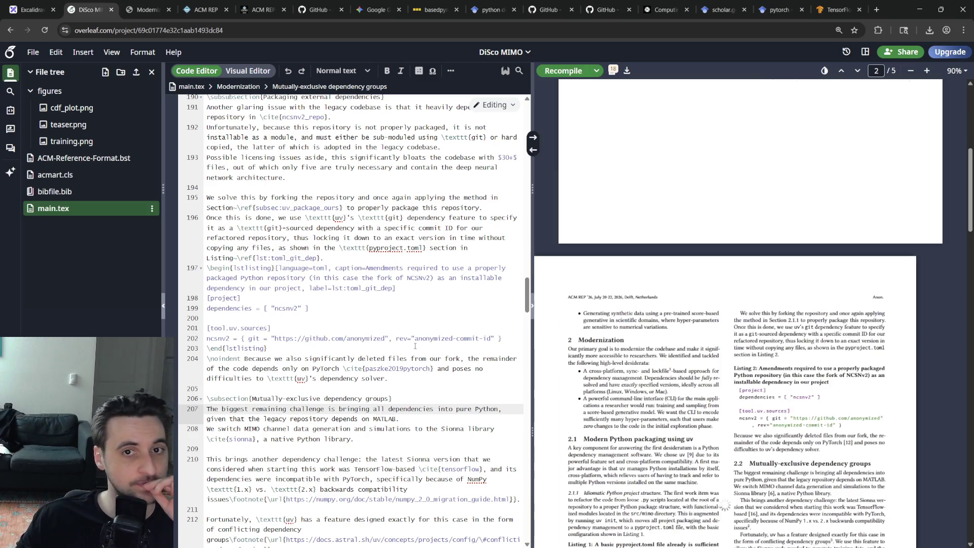
{"action": "scroll", "coordinate": [661, 277], "scroll_direction": "down", "scroll_amount": 4}
{"action": "scroll", "coordinate": [677, 280], "scroll_direction": "down", "scroll_amount": 4}
{"action": "scroll", "coordinate": [689, 283], "scroll_direction": "down", "scroll_amount": 4}
{"action": "scroll", "coordinate": [703, 287], "scroll_direction": "down", "scroll_amount": 4}
{"action": "scroll", "coordinate": [674, 244], "scroll_direction": "up", "scroll_amount": 3}
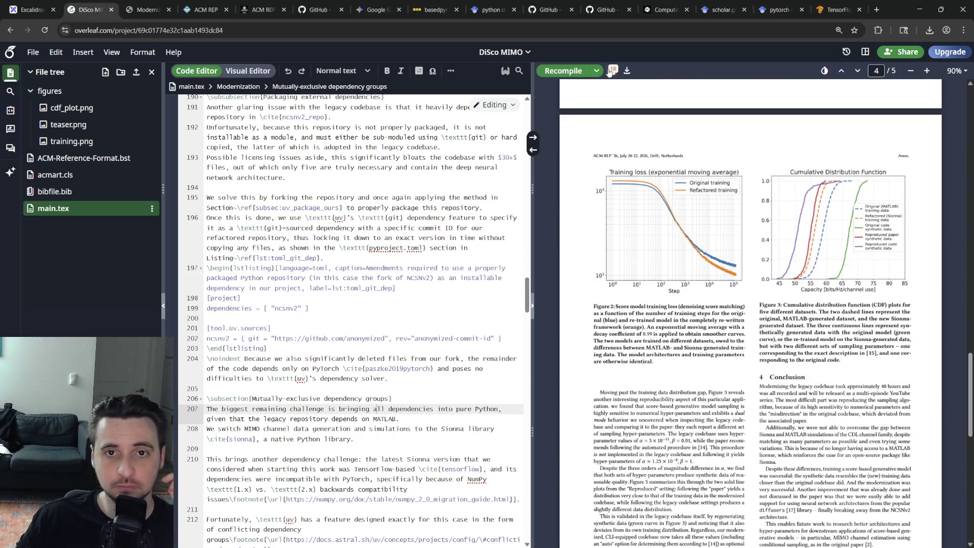
{"action": "left_click", "coordinate": [611, 71]}
{"action": "left_click", "coordinate": [613, 73]}
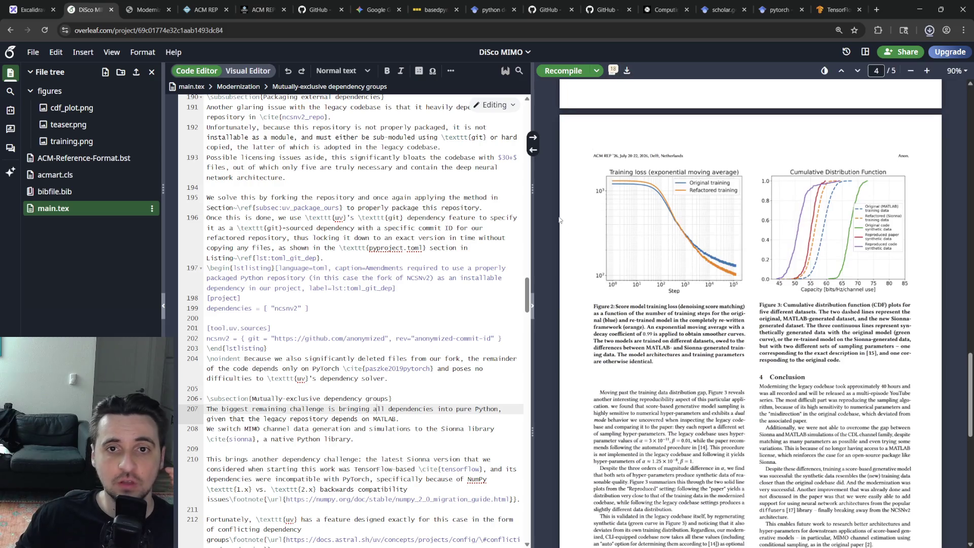
{"action": "left_click", "coordinate": [148, 9]}
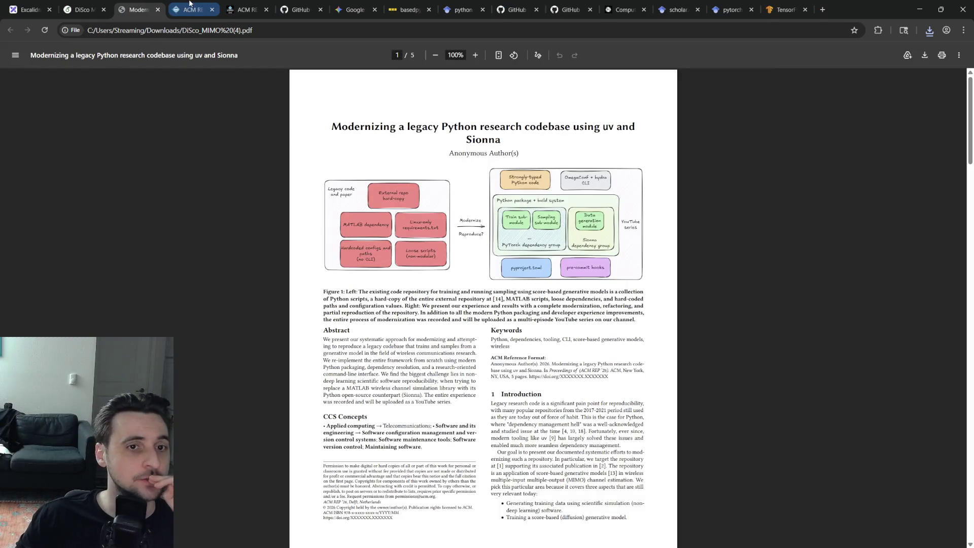
{"action": "scroll", "coordinate": [571, 338], "scroll_direction": "up", "scroll_amount": 3}
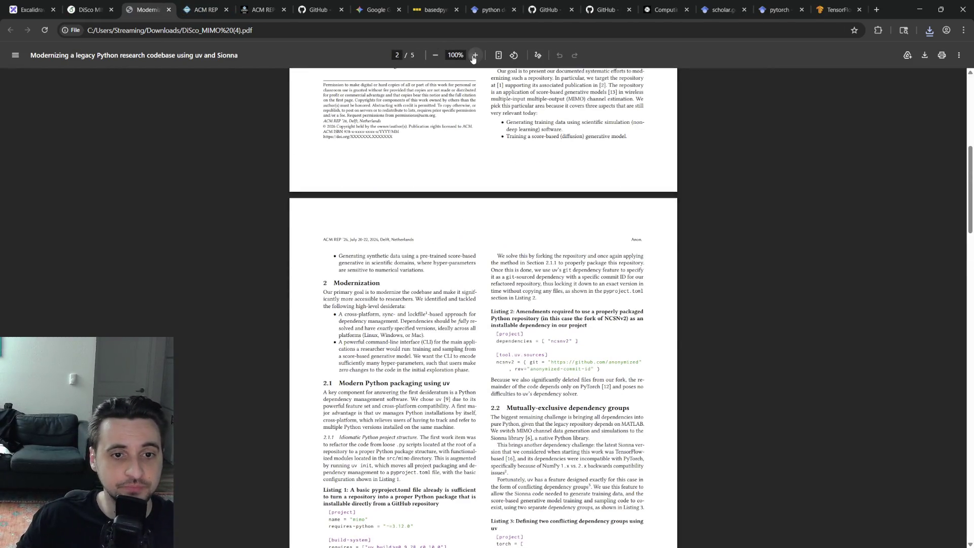
{"action": "scroll", "coordinate": [570, 339], "scroll_direction": "up", "scroll_amount": 4}
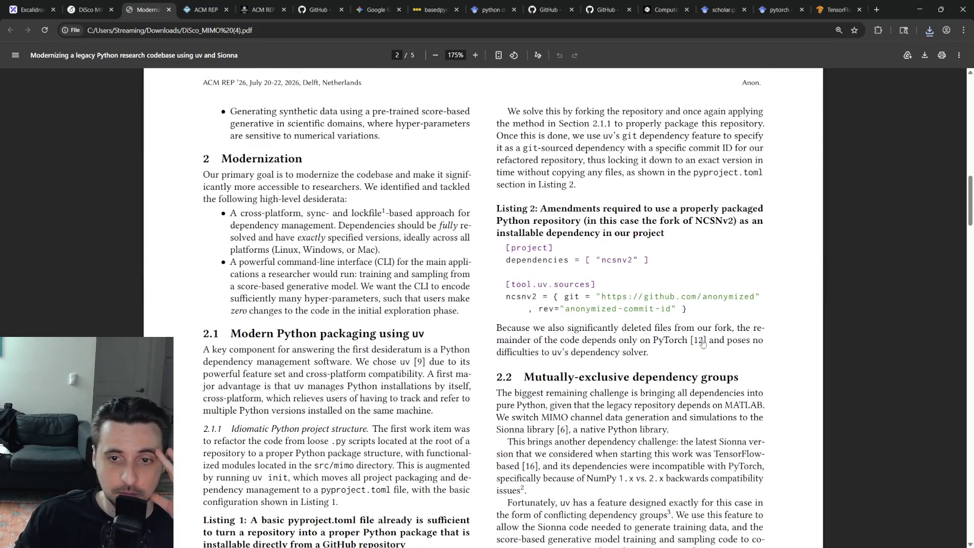
{"action": "scroll", "coordinate": [570, 339], "scroll_direction": "down", "scroll_amount": 1}
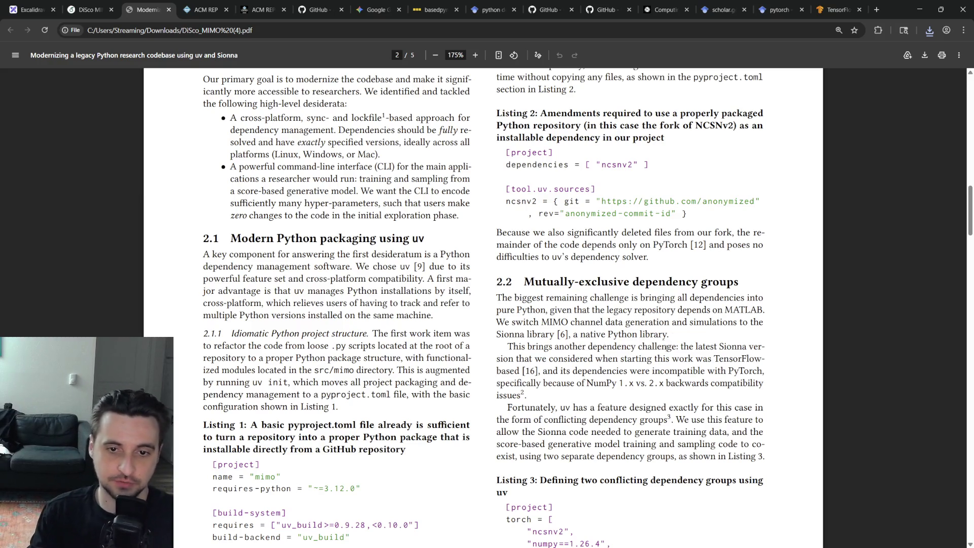
{"action": "scroll", "coordinate": [651, 337], "scroll_direction": "down", "scroll_amount": 1}
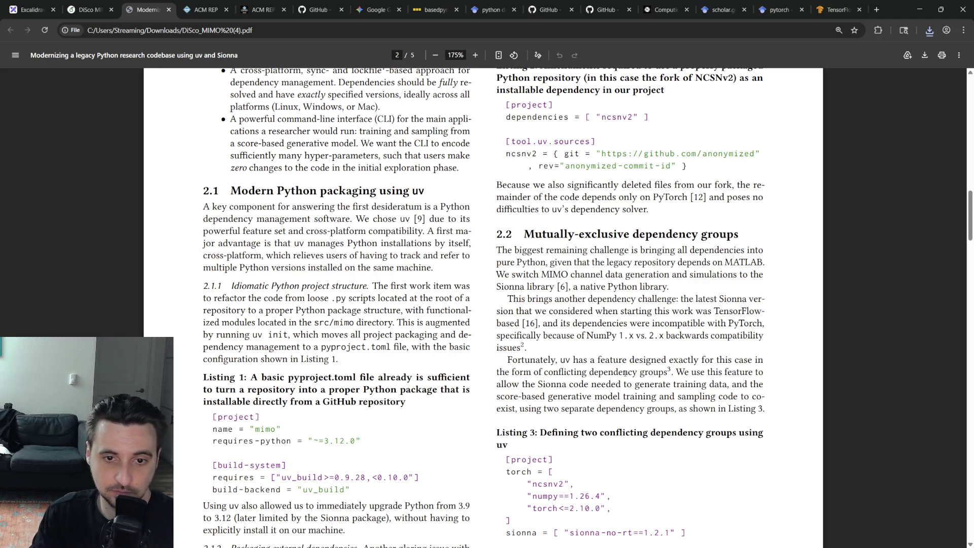
Return to the Overleaf project after checking the PyTorch and TensorFlow citations in the PDF
{"action": "left_click", "coordinate": [87, 9]}
Find the ', and' in the dependency-groups sentence and delete 'training and sampling'
{"action": "left_click", "coordinate": [403, 368]}
{"action": "key", "text": "ctrl+f"}
{"action": "type", "text": ", and"}
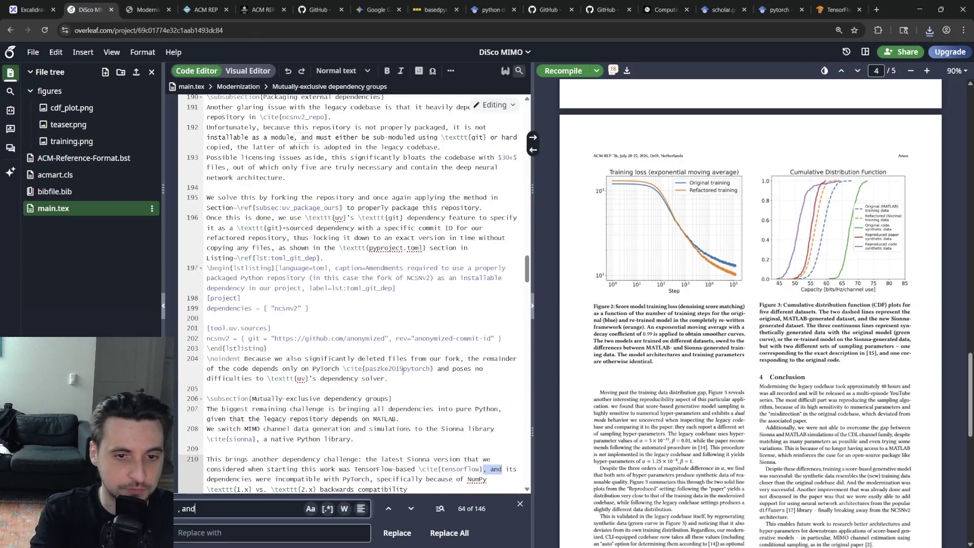
{"action": "key", "text": "Return"}
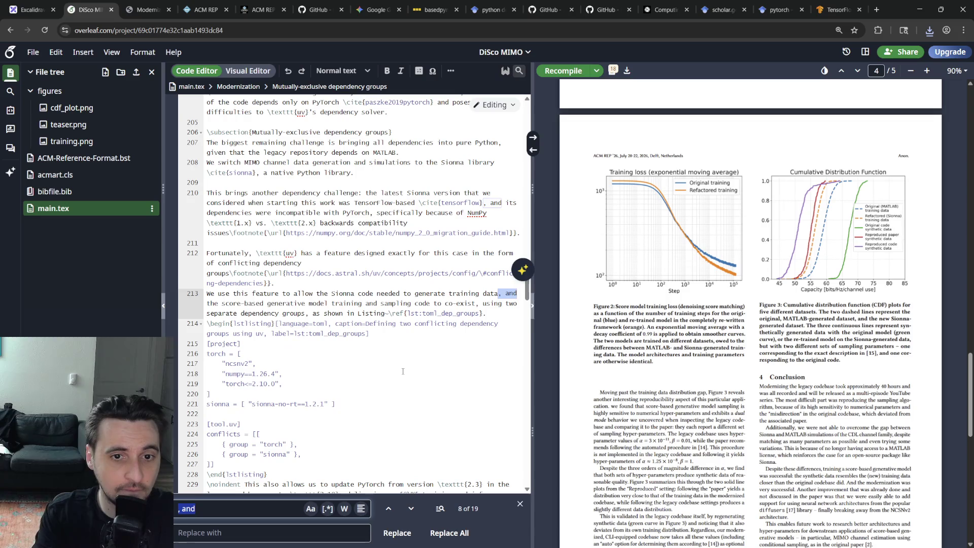
{"action": "key", "text": "Escape"}
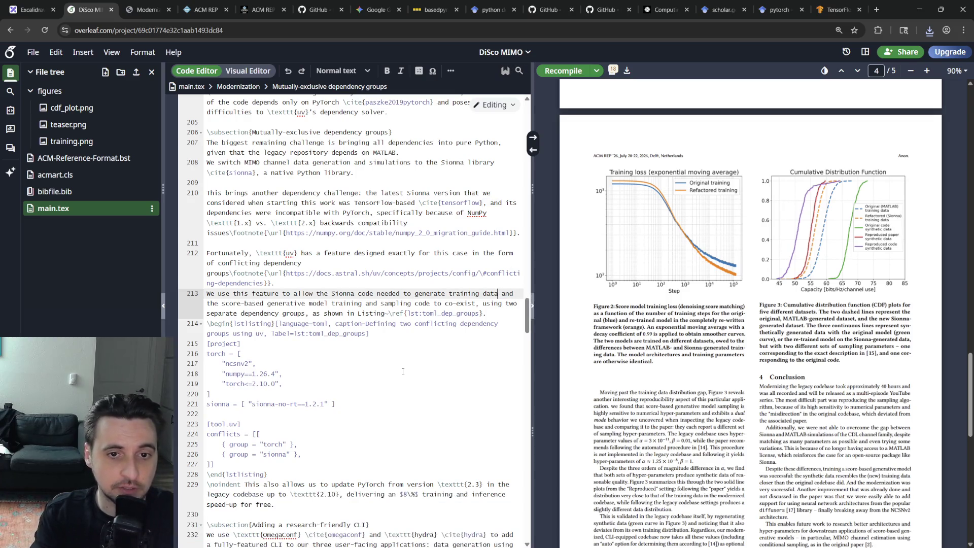
{"action": "key", "text": "Down"}
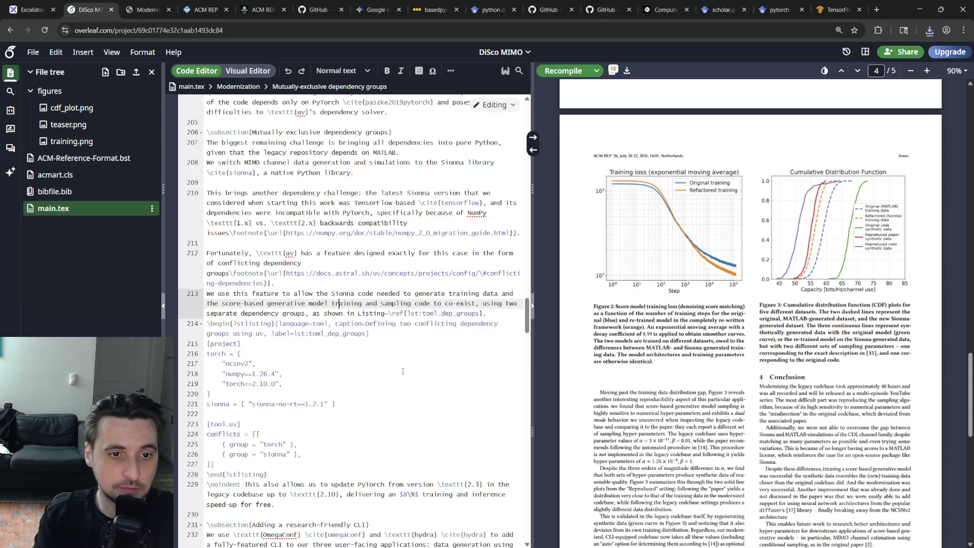
{"action": "key", "text": "Delete"}
{"action": "key", "text": "Delete"}
{"action": "key", "text": "Delete"}
{"action": "key", "text": "Delete"}
{"action": "key", "text": "Delete"}
{"action": "key", "text": "Delete"}
{"action": "key", "text": "Delete"}
{"action": "key", "text": "Delete"}
{"action": "key", "text": "Delete"}
{"action": "key", "text": "Delete"}
{"action": "key", "text": "Delete"}
{"action": "key", "text": "Delete"}
{"action": "type", "text": "c"}
Parenthesize 'needed to generate training data', mark the score-based code as PyTorch-based, and switch to the PDF
{"action": "key", "text": "Up"}
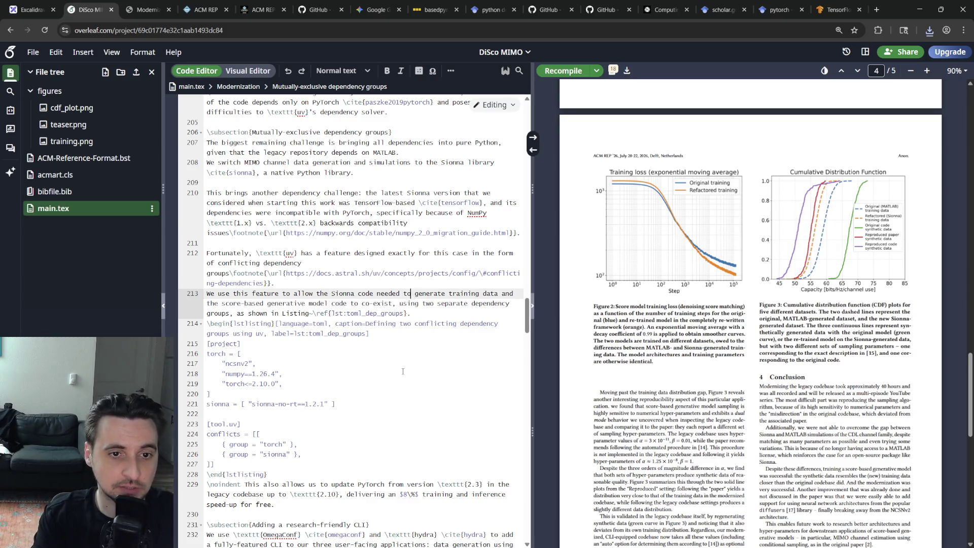
{"action": "type", "text": "("}
{"action": "key", "text": "Right"}
{"action": "key", "text": "Right"}
{"action": "key", "text": "Right"}
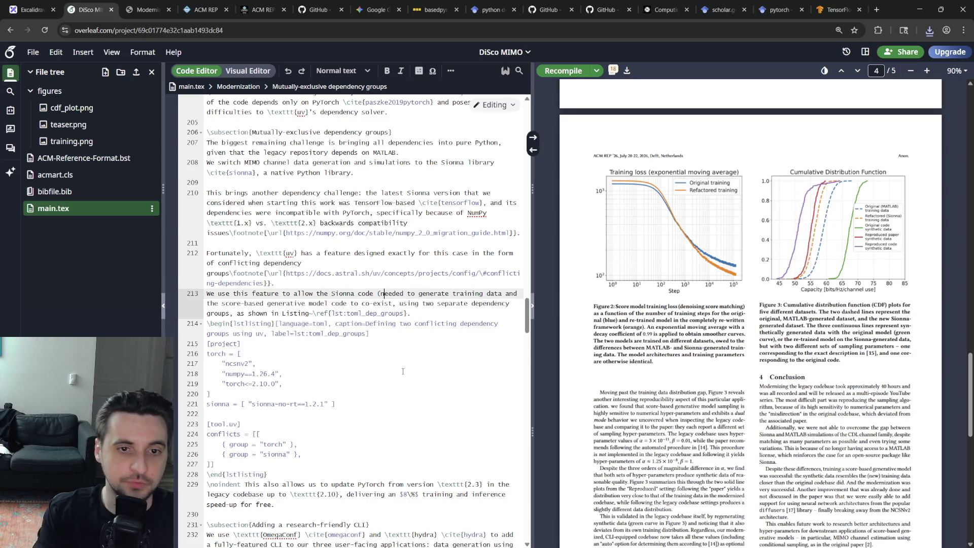
{"action": "type", "text": ")"}
{"action": "key", "text": "Right"}
{"action": "key", "text": "Right"}
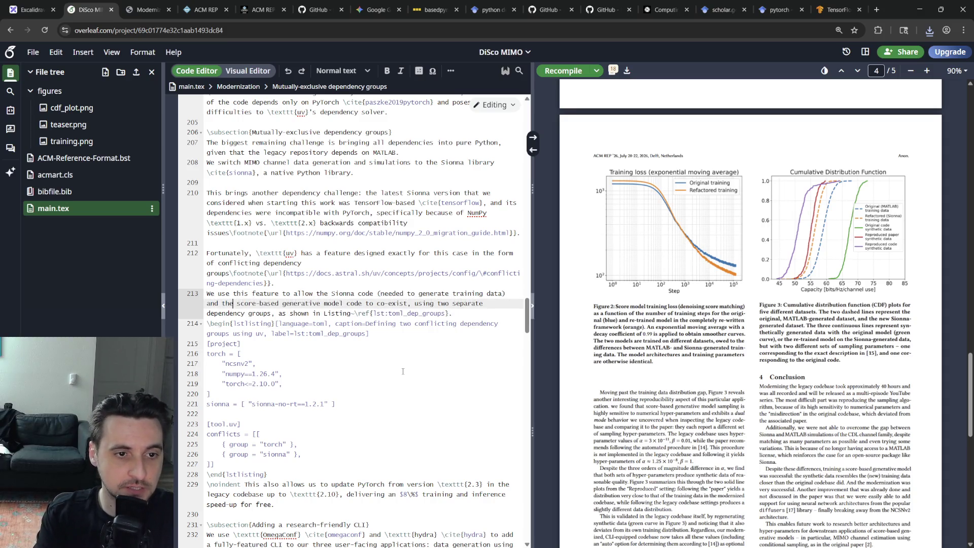
{"action": "type", "text": "PyTorch-based"}
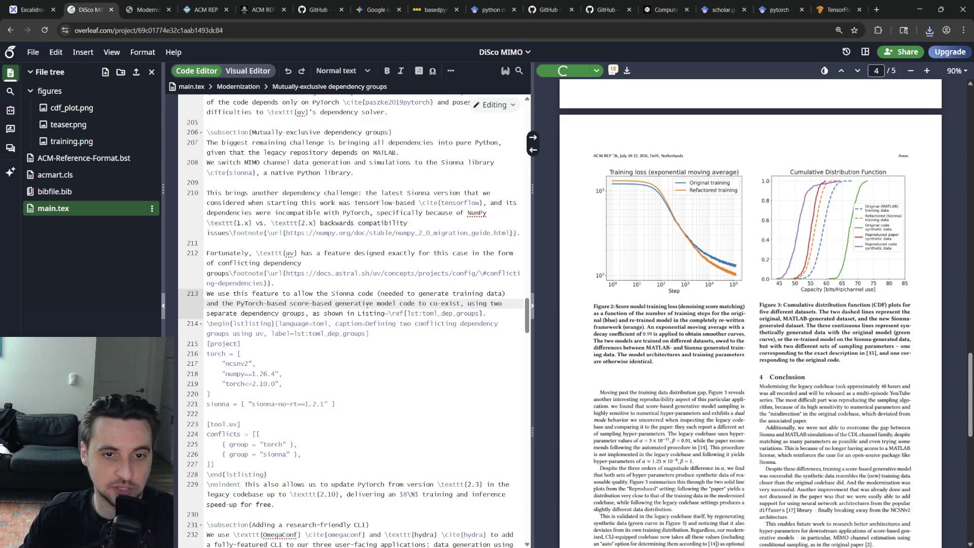
{"action": "key", "text": "ctrl+Tab"}
{"action": "scroll", "coordinate": [552, 330], "scroll_direction": "down", "scroll_amount": 3}
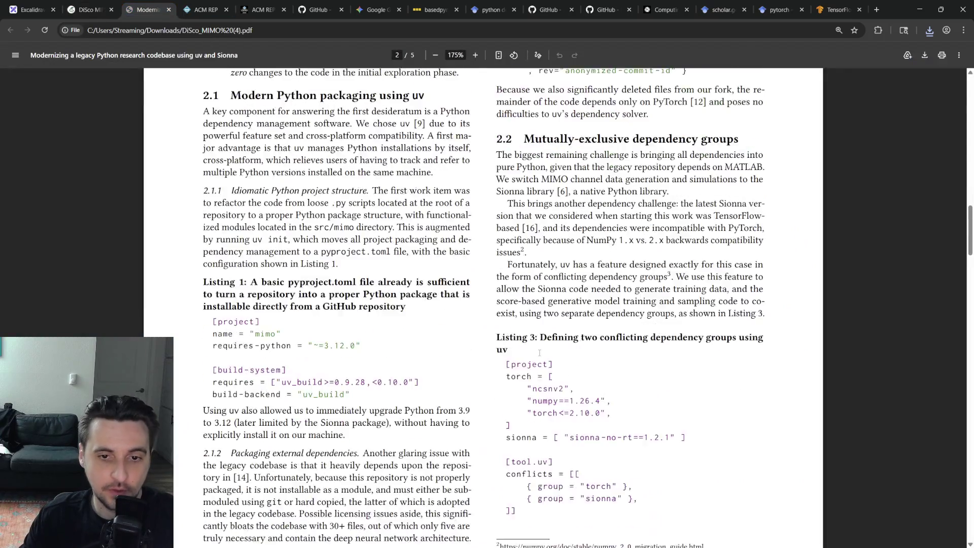
{"action": "scroll", "coordinate": [551, 329], "scroll_direction": "down", "scroll_amount": 1}
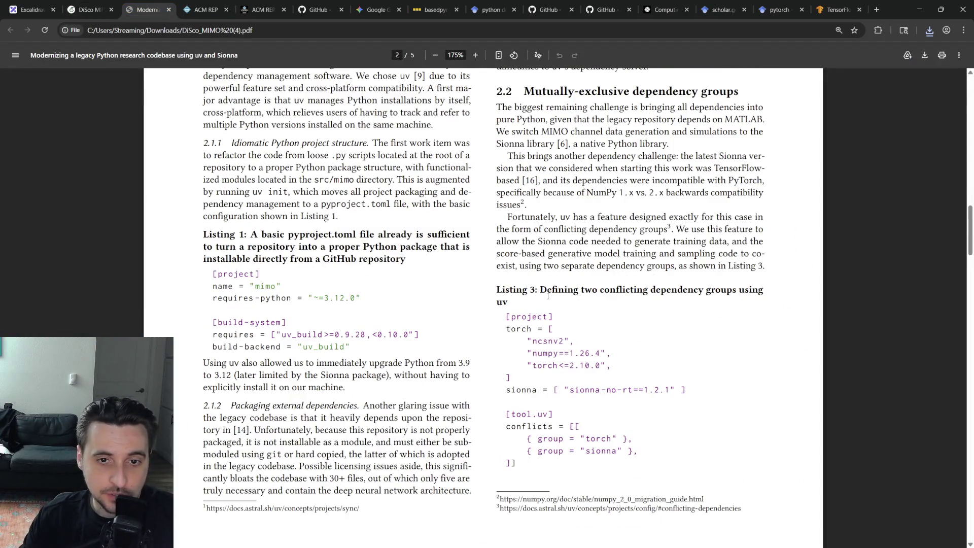
{"action": "scroll", "coordinate": [572, 399], "scroll_direction": "down", "scroll_amount": 5}
{"action": "scroll", "coordinate": [559, 396], "scroll_direction": "down", "scroll_amount": 1}
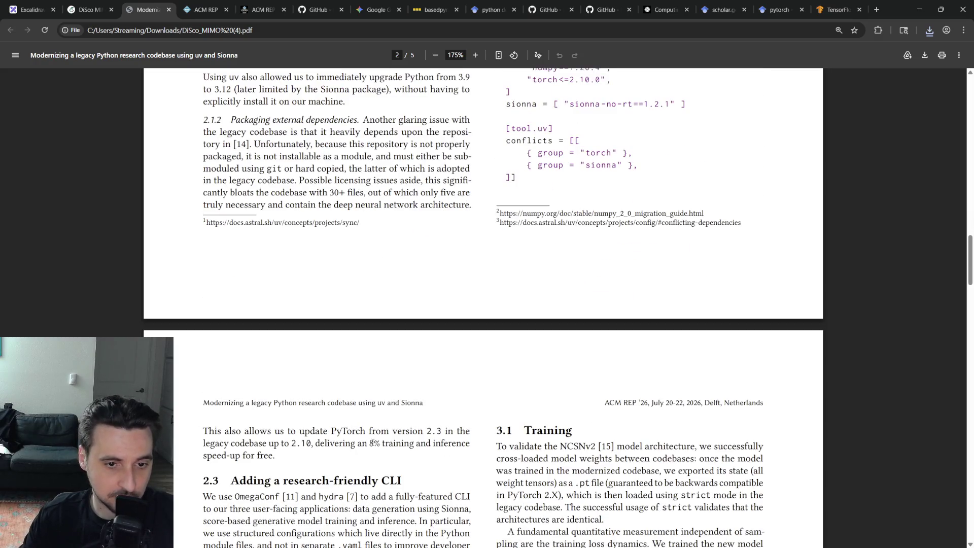
{"action": "scroll", "coordinate": [419, 442], "scroll_direction": "down", "scroll_amount": 1}
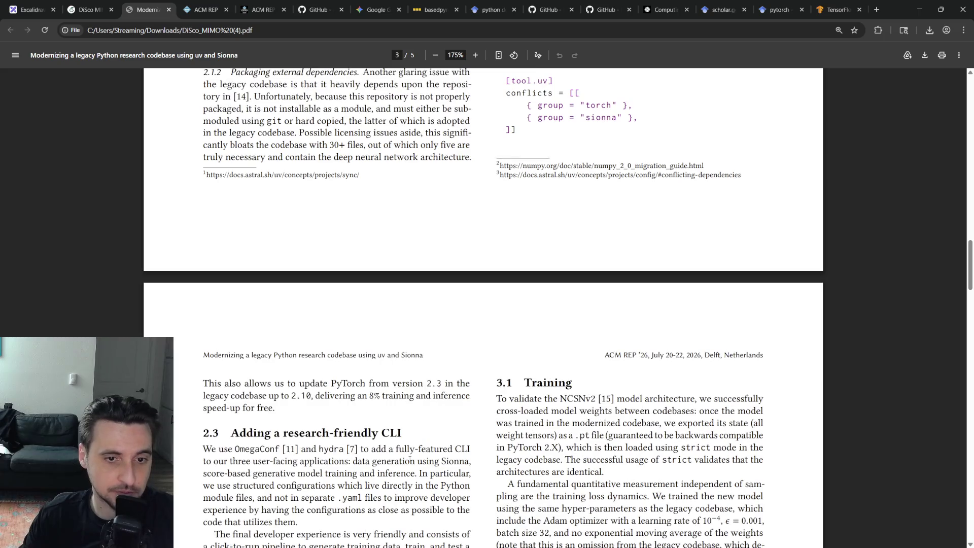
{"action": "scroll", "coordinate": [409, 460], "scroll_direction": "down", "scroll_amount": 2}
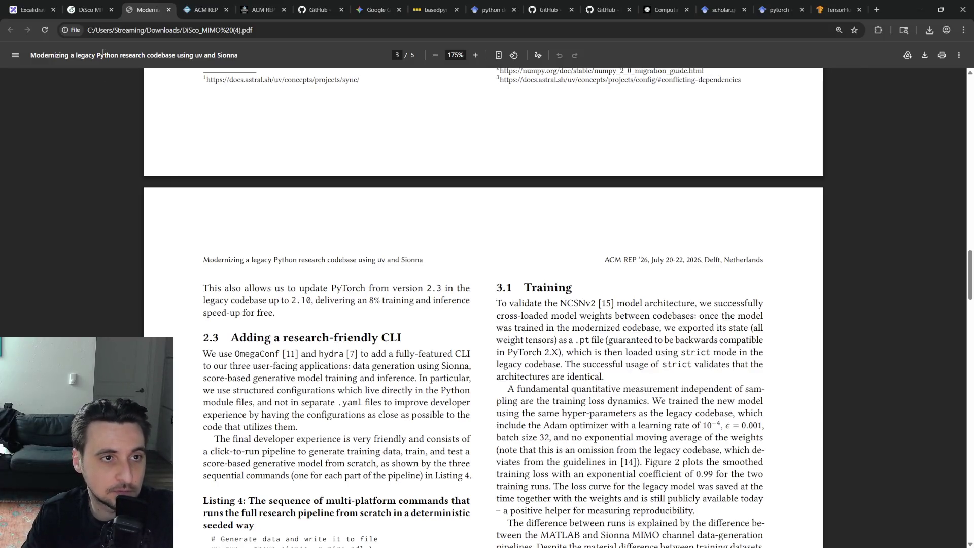
Return to the Overleaf project after reviewing section 2.2 and Listing 3 in the PDF
{"action": "key", "text": "ctrl+shift+Tab"}
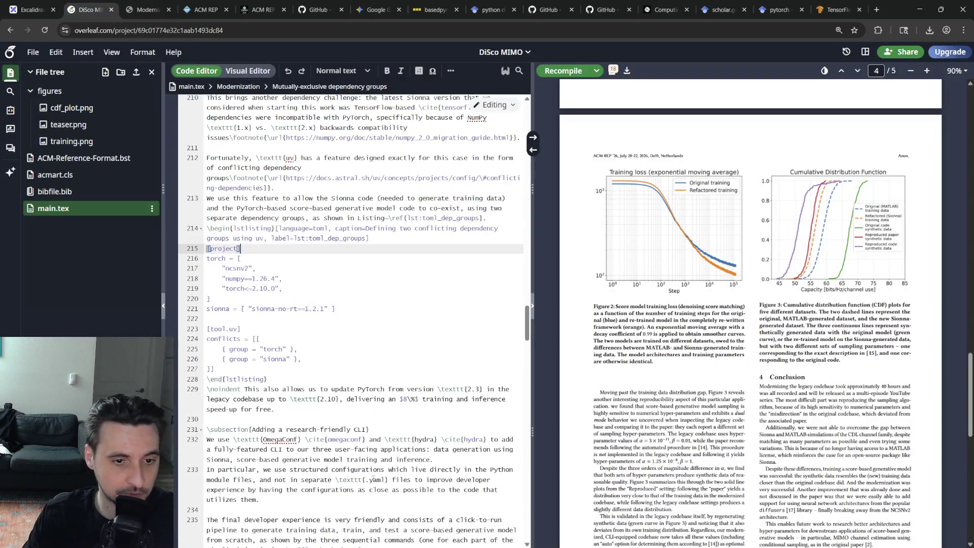
Replace 'inference' with 'sampling' in the CLI applications list on line 232, recompile, and open the PDF
{"action": "left_click", "coordinate": [378, 460]}
{"action": "left_click", "coordinate": [404, 343]}
{"action": "key", "text": "ctrl+s"}
{"action": "double_click", "coordinate": [411, 458]}
{"action": "type", "text": "sampling"}
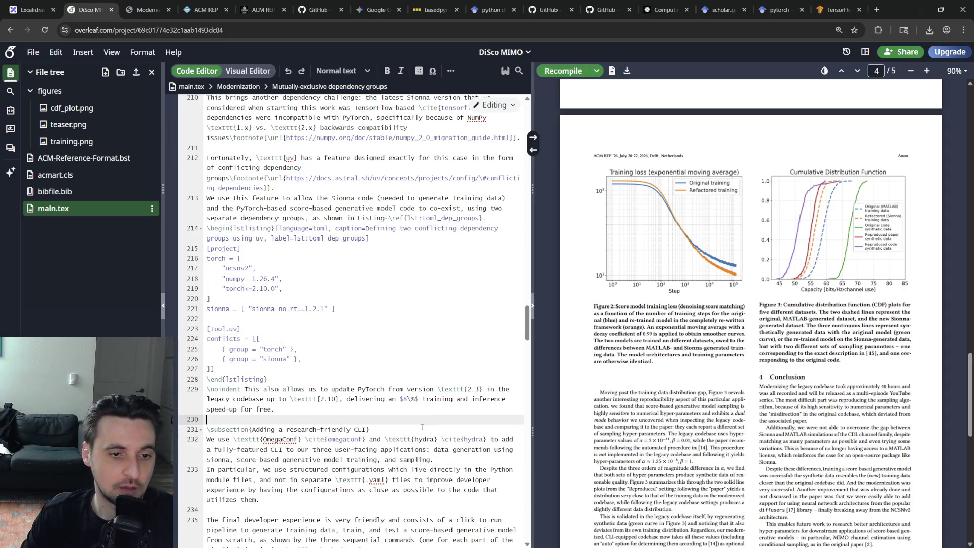
{"action": "left_click", "coordinate": [150, 6]}
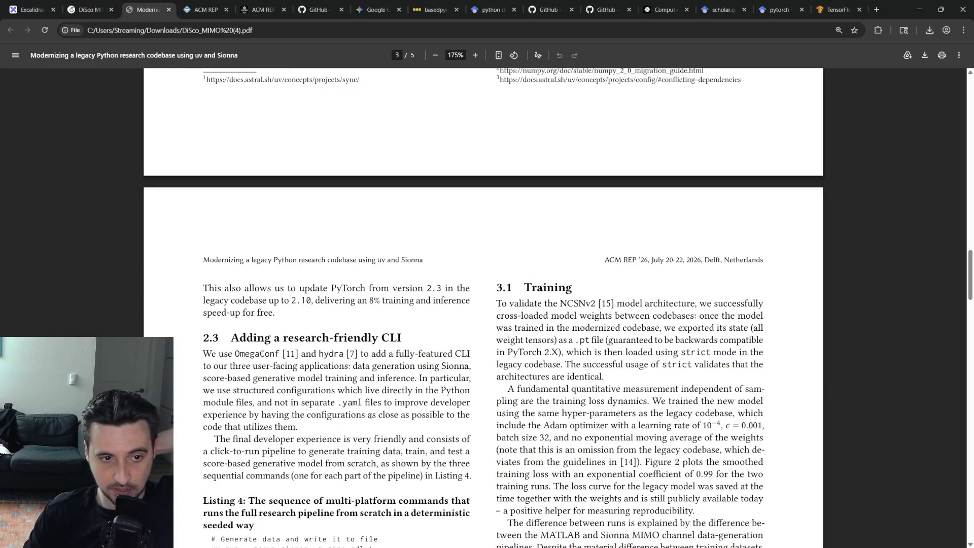
{"action": "scroll", "coordinate": [364, 408], "scroll_direction": "down", "scroll_amount": 1}
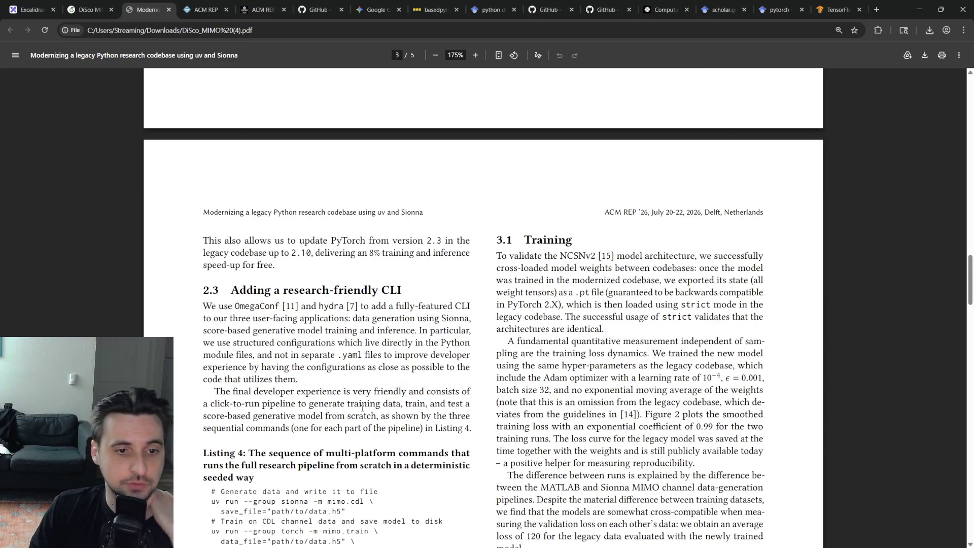
{"action": "scroll", "coordinate": [364, 375], "scroll_direction": "down", "scroll_amount": 2}
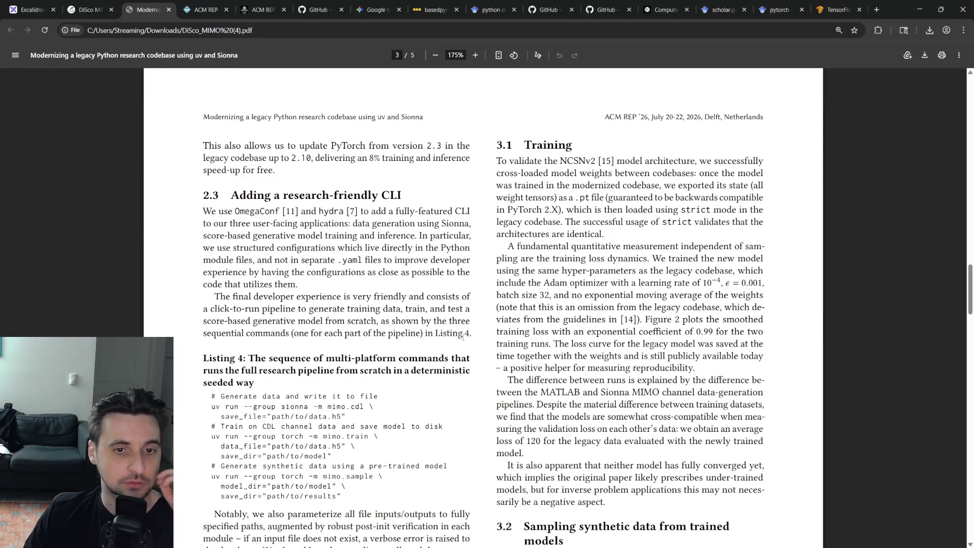
{"action": "scroll", "coordinate": [431, 349], "scroll_direction": "down", "scroll_amount": 2}
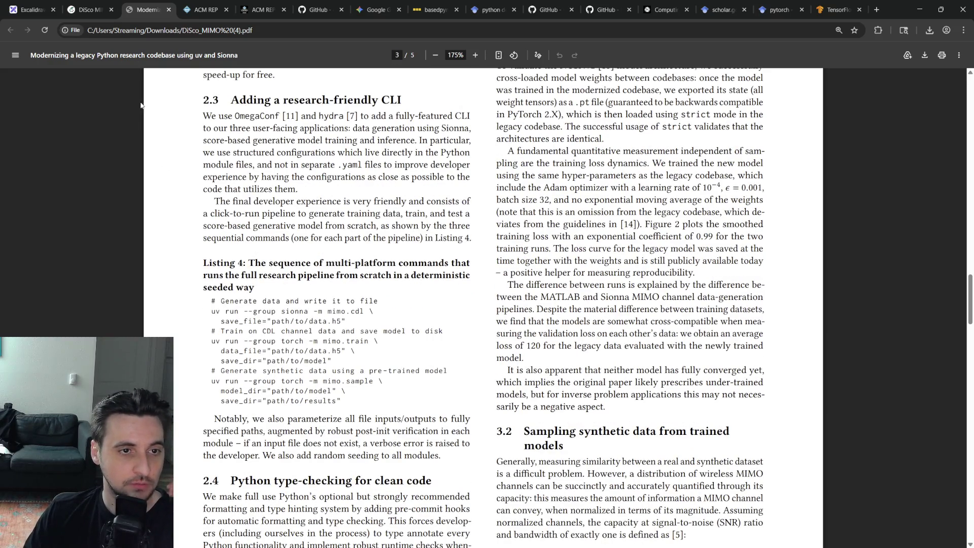
Return from the PDF's Listing 4 pipeline commands to the Overleaf editor tab
{"action": "key", "text": "ctrl+shift+Tab"}
{"action": "scroll", "coordinate": [268, 412], "scroll_direction": "down", "scroll_amount": 3}
{"action": "scroll", "coordinate": [268, 412], "scroll_direction": "down", "scroll_amount": 2}
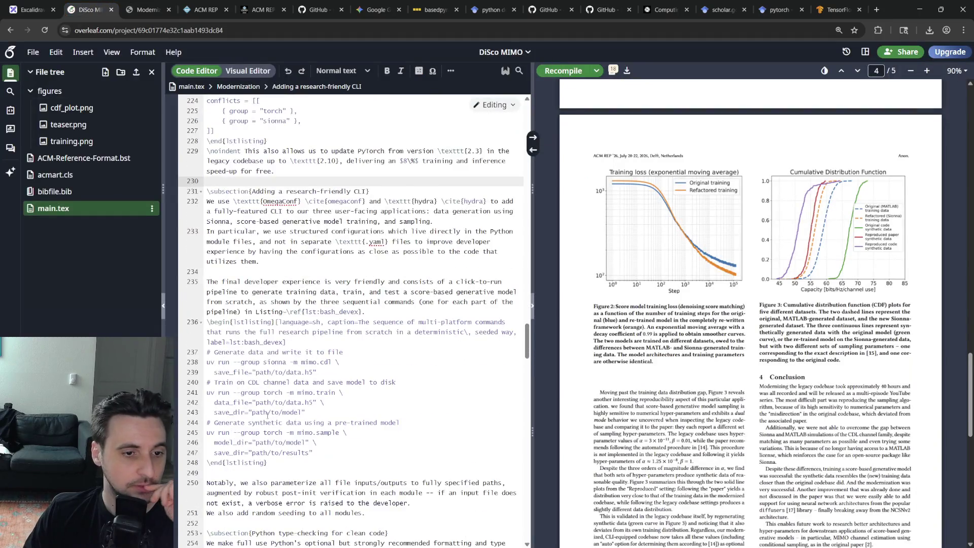
{"action": "scroll", "coordinate": [268, 412], "scroll_direction": "down", "scroll_amount": 1}
{"action": "left_click", "coordinate": [223, 423]}
{"action": "key", "text": "BackSpace"}
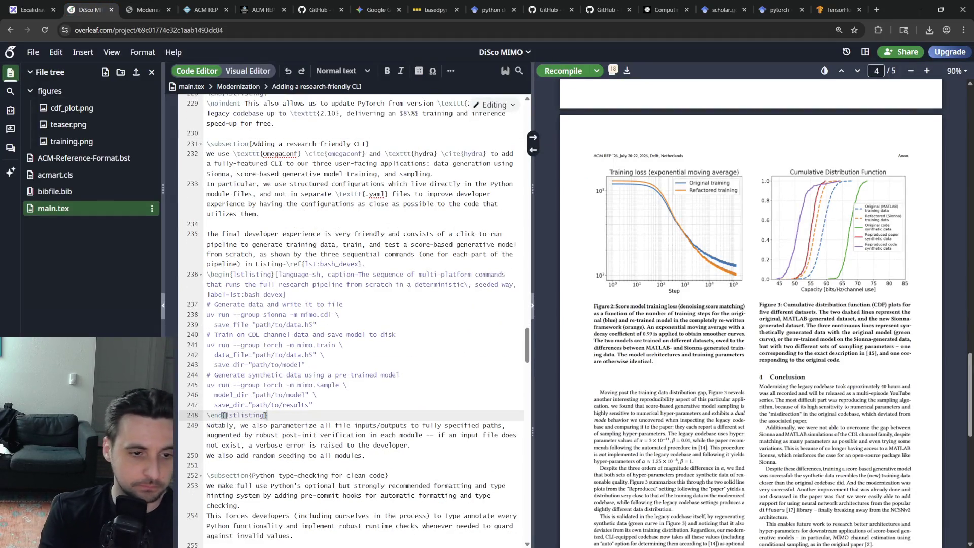
{"action": "key", "text": "Right"}
{"action": "type", "text": "oindent"}
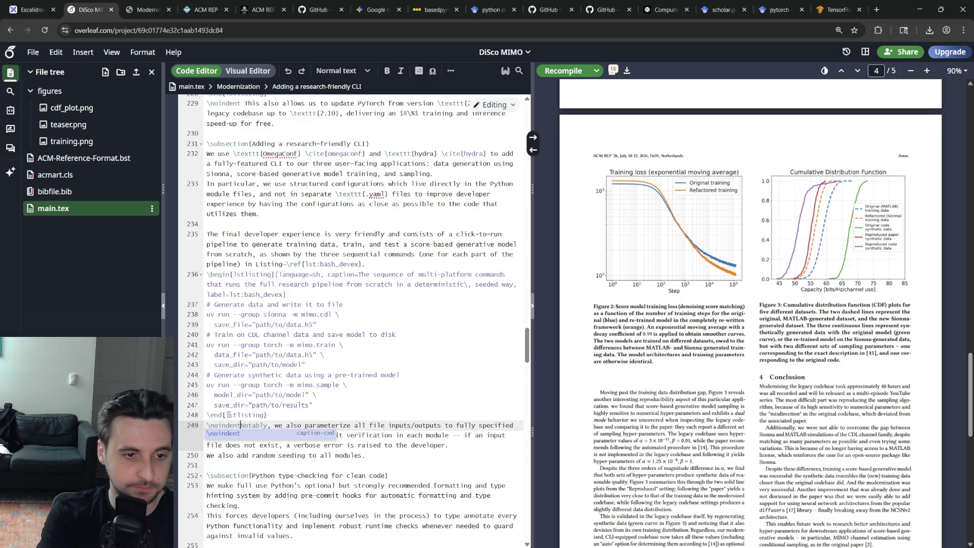
{"action": "key", "text": "ctrl+s"}
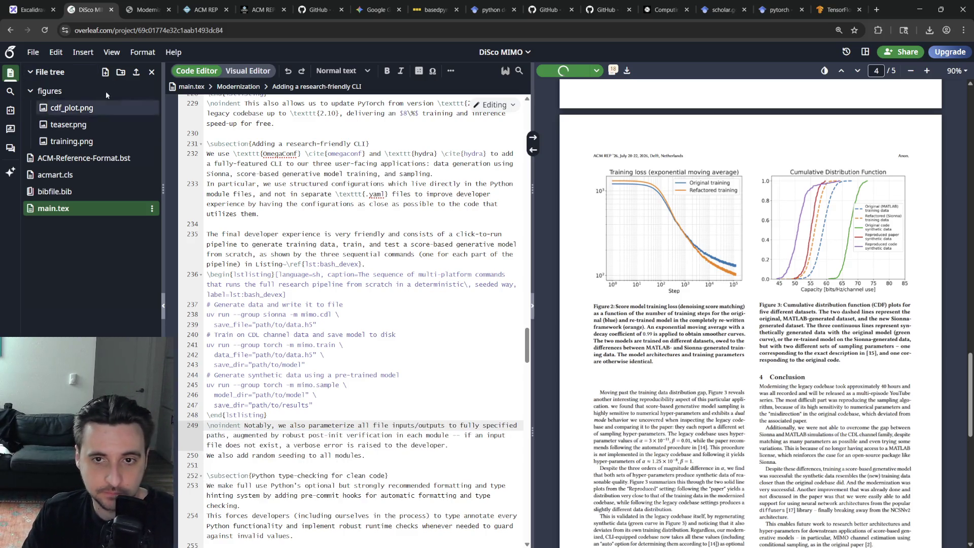
{"action": "left_click", "coordinate": [136, 7]}
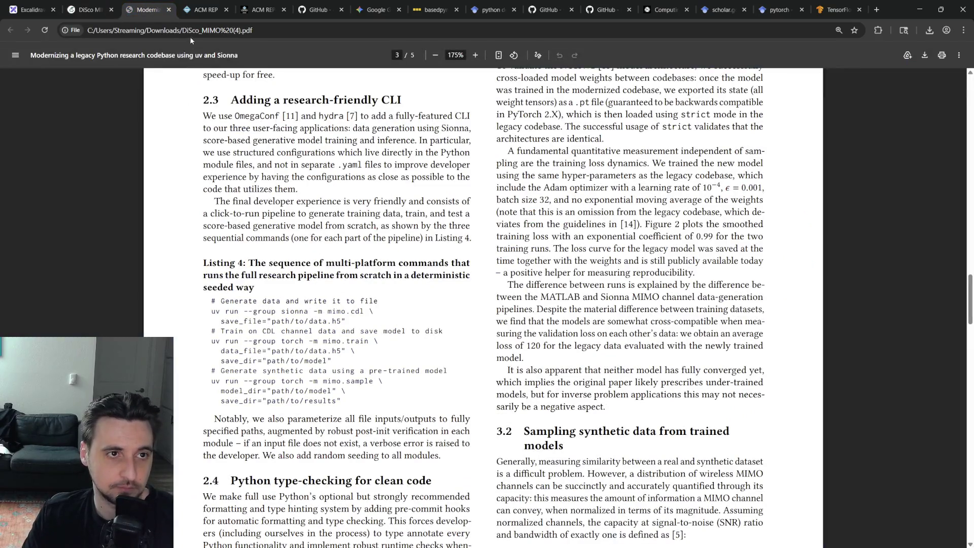
{"action": "left_click", "coordinate": [98, 7]}
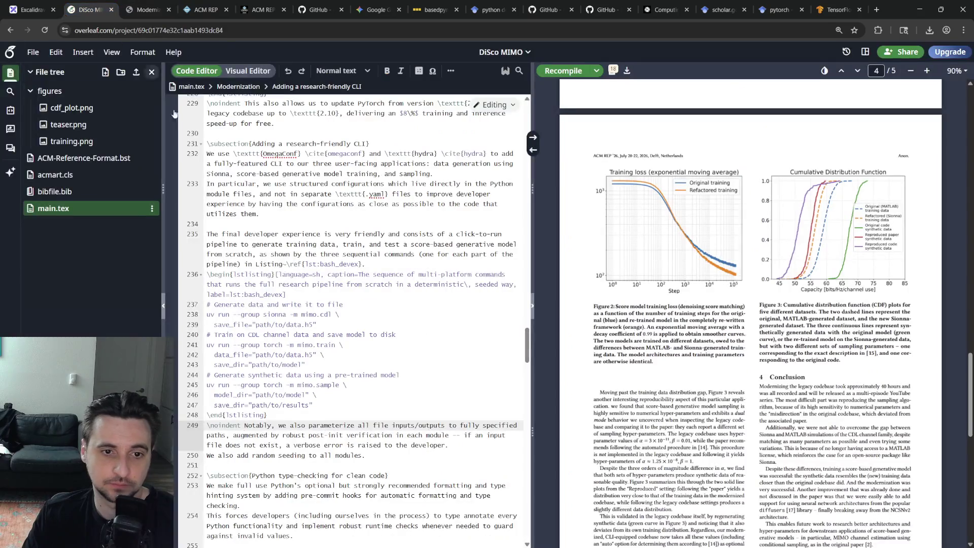
{"action": "left_click", "coordinate": [145, 9]}
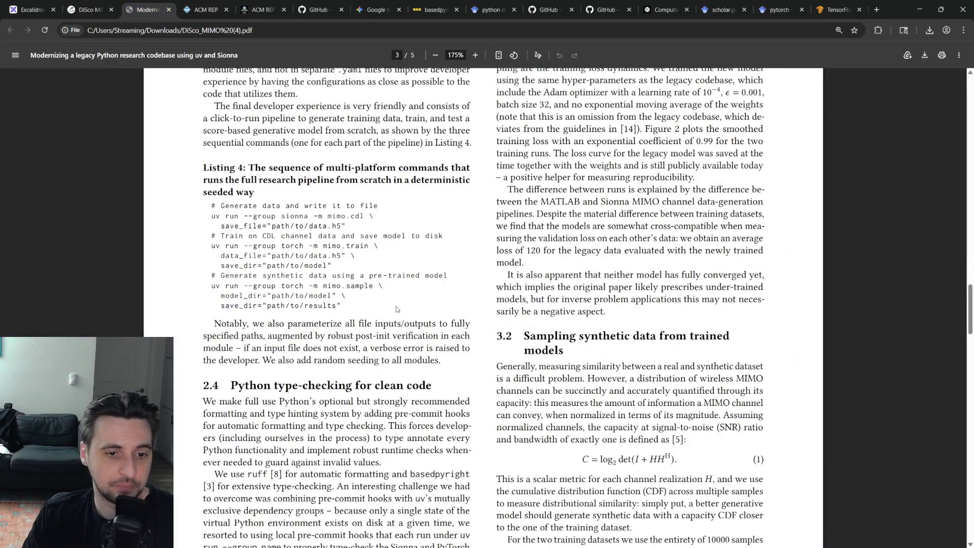
{"action": "scroll", "coordinate": [395, 309], "scroll_direction": "down", "scroll_amount": 1}
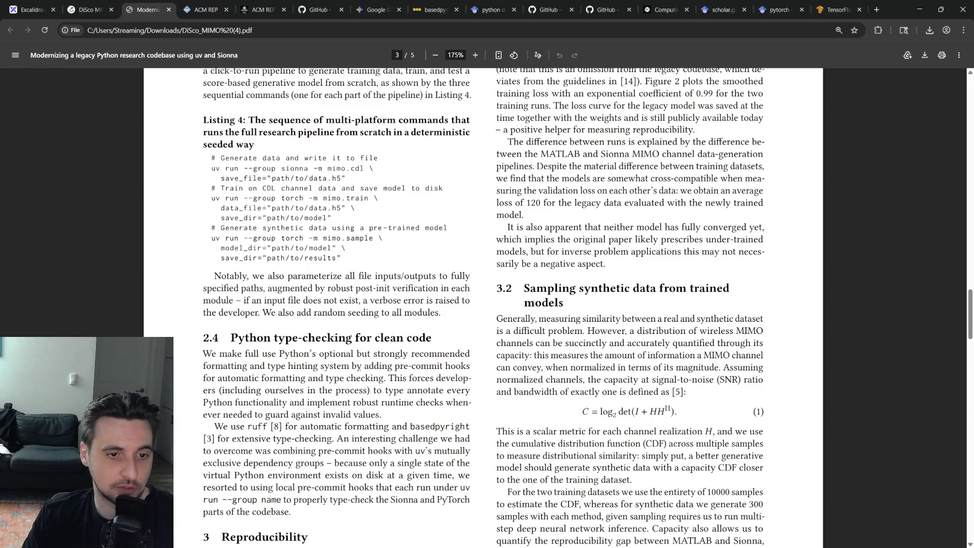
{"action": "left_click", "coordinate": [90, 9]}
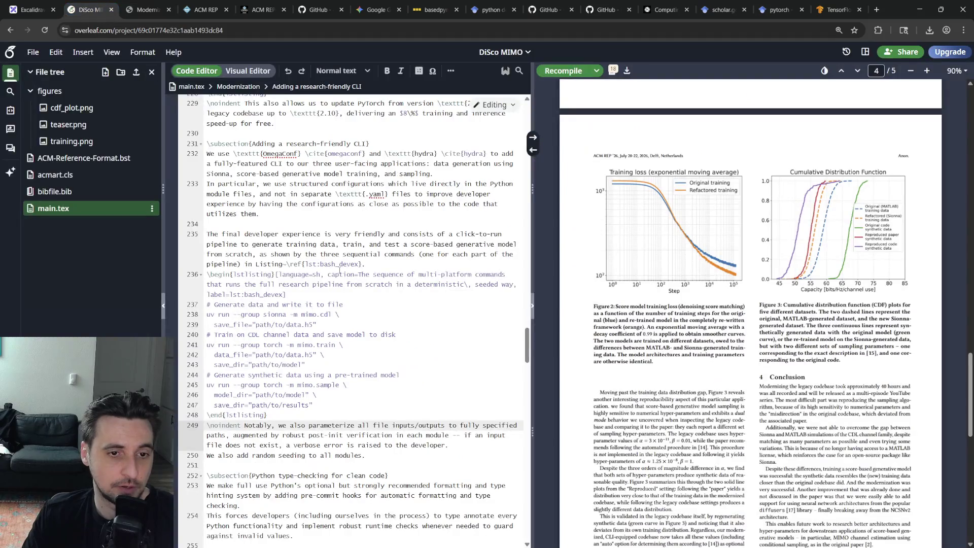
{"action": "key", "text": "ctrl+t"}
{"action": "type", "text": "python typing"}
{"action": "key", "text": "Return"}
{"action": "left_click", "coordinate": [247, 201]}
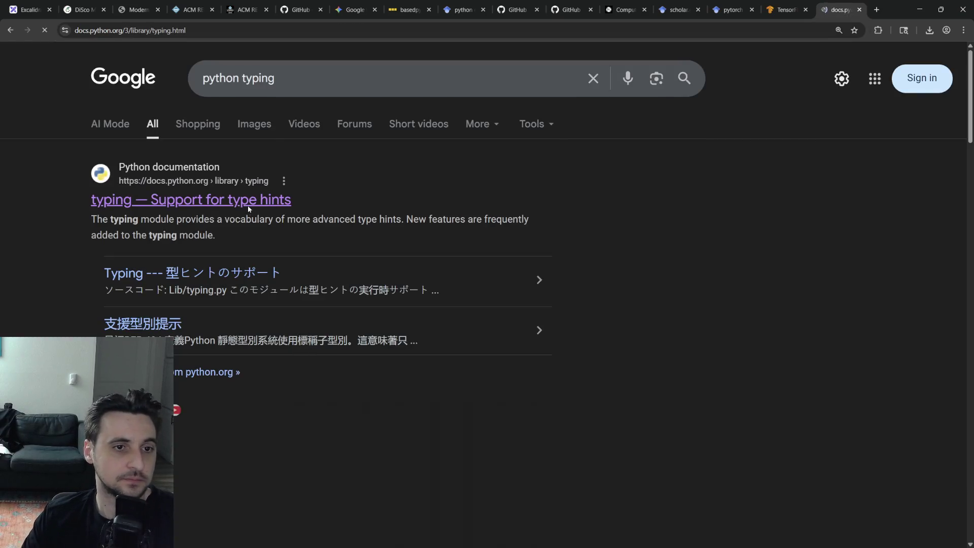
{"action": "left_click", "coordinate": [228, 29]}
{"action": "key", "text": "ctrl+w"}
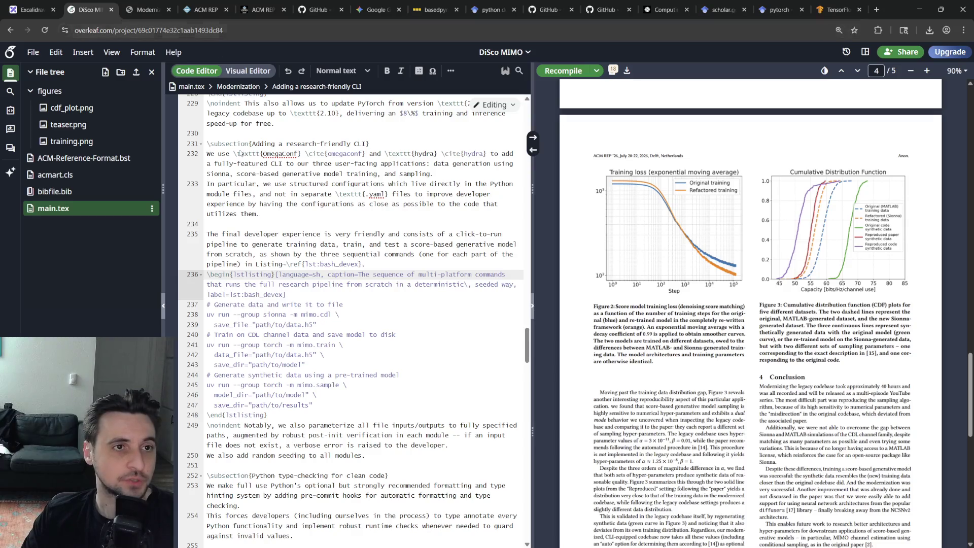
{"action": "scroll", "coordinate": [712, 396], "scroll_direction": "up", "scroll_amount": 5}
{"action": "scroll", "coordinate": [712, 395], "scroll_direction": "up", "scroll_amount": 5}
{"action": "scroll", "coordinate": [712, 395], "scroll_direction": "up", "scroll_amount": 5}
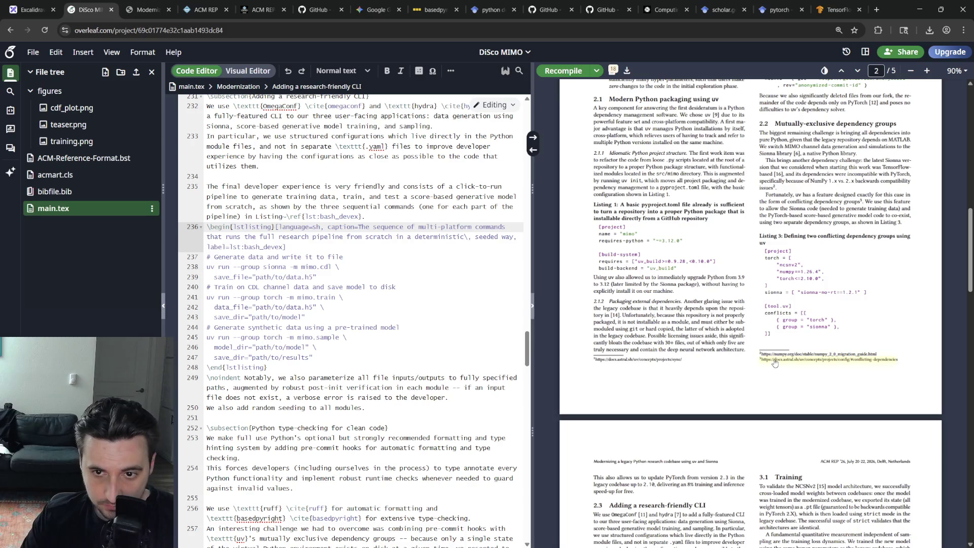
{"action": "scroll", "coordinate": [774, 363], "scroll_direction": "up", "scroll_amount": 3}
{"action": "scroll", "coordinate": [708, 368], "scroll_direction": "up", "scroll_amount": 3}
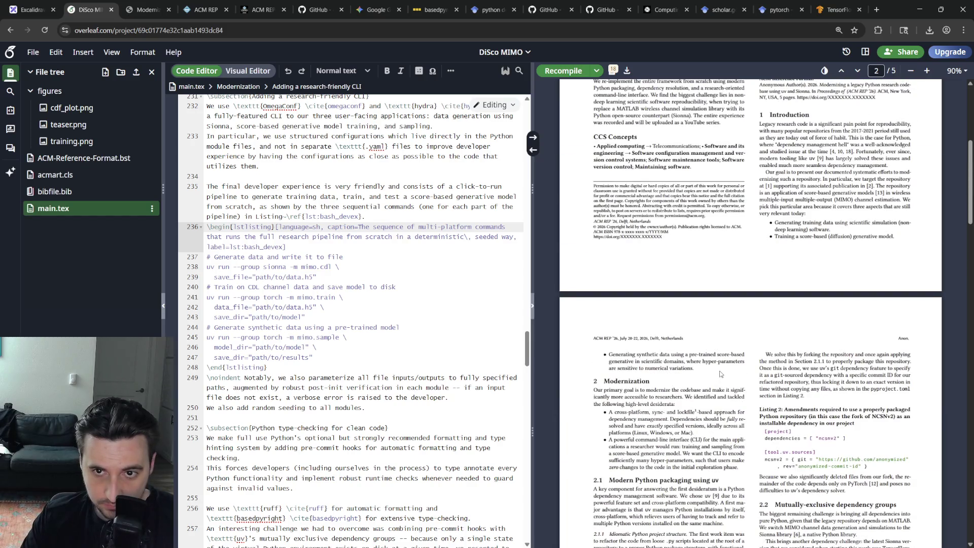
{"action": "scroll", "coordinate": [720, 374], "scroll_direction": "up", "scroll_amount": 5}
{"action": "scroll", "coordinate": [721, 373], "scroll_direction": "down", "scroll_amount": 5}
{"action": "scroll", "coordinate": [716, 351], "scroll_direction": "down", "scroll_amount": 5}
{"action": "scroll", "coordinate": [714, 338], "scroll_direction": "down", "scroll_amount": 5}
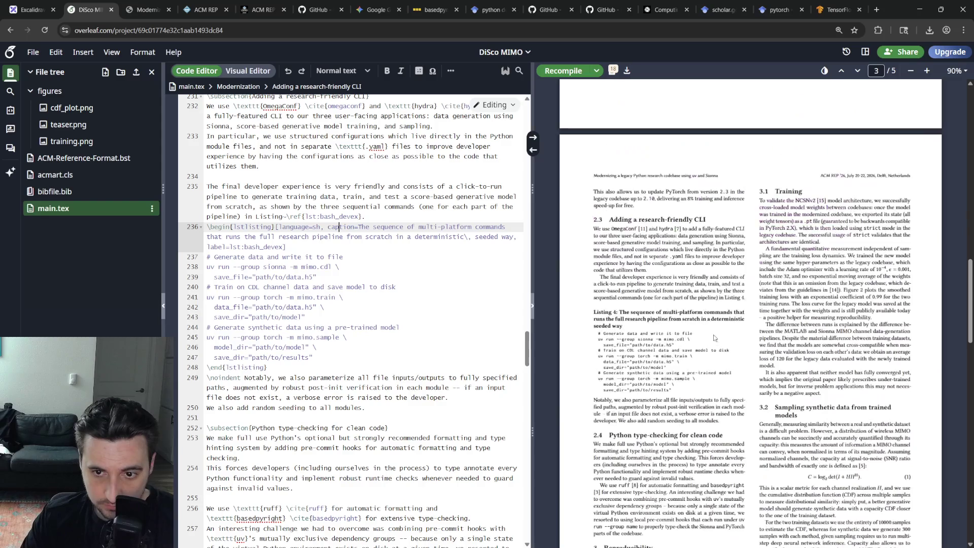
{"action": "scroll", "coordinate": [715, 338], "scroll_direction": "down", "scroll_amount": 3}
{"action": "left_click", "coordinate": [384, 397]}
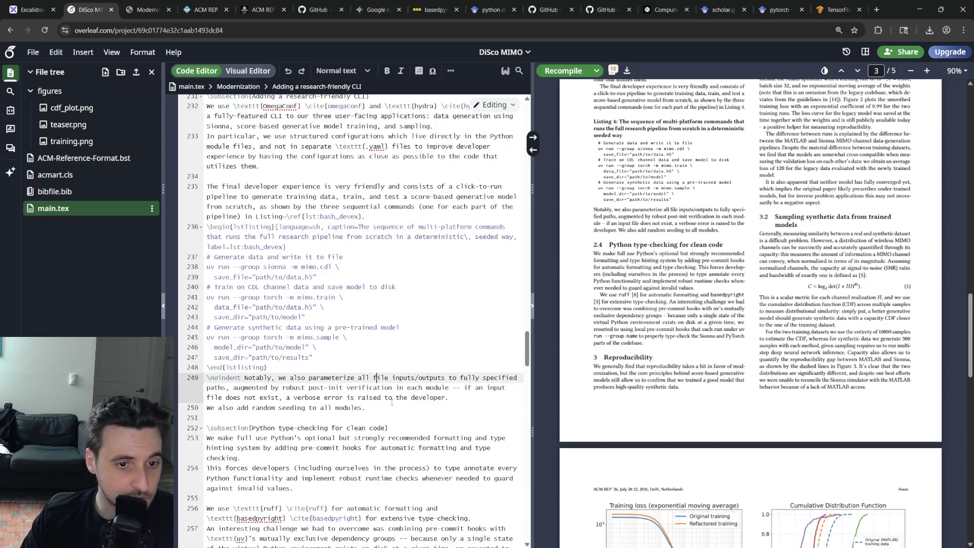
{"action": "scroll", "coordinate": [384, 404], "scroll_direction": "down", "scroll_amount": 1}
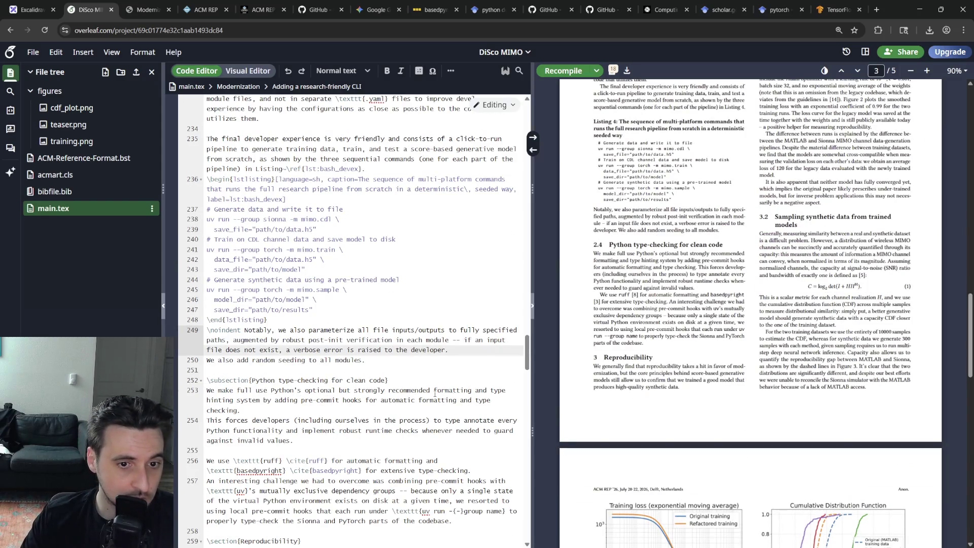
{"action": "left_click", "coordinate": [265, 399]}
{"action": "type", "text": "\\g"}
{"action": "key", "text": "BackSpace"}
{"action": "type", "text": "footnote{"}
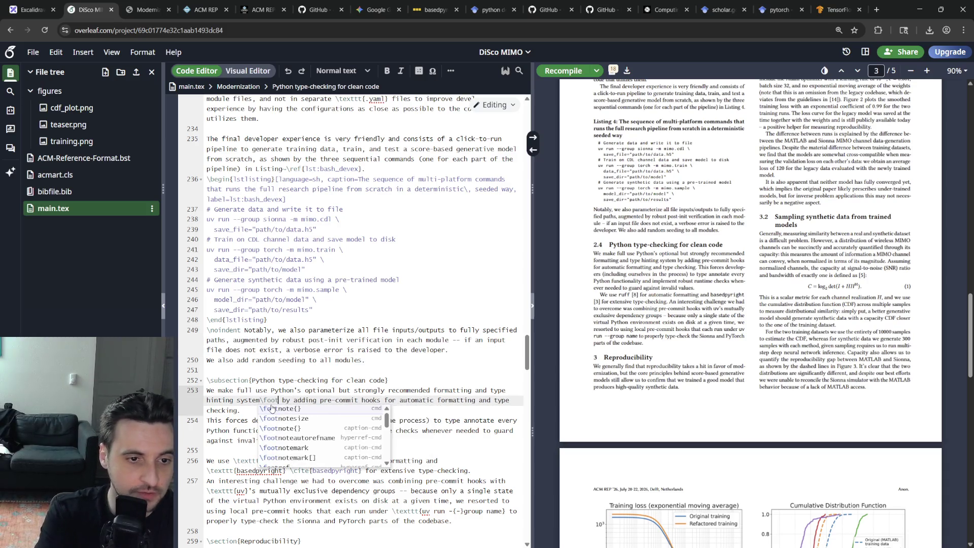
{"action": "type", "text": "\rurl{"}
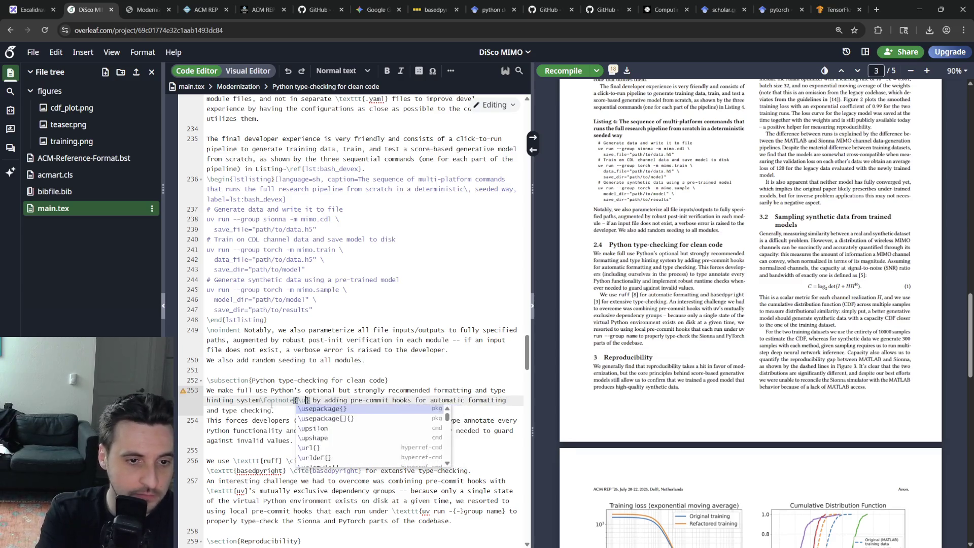
{"action": "type", "text": "https://docs.python.org/3/library/typing.html"}
{"action": "left_click", "coordinate": [461, 411]}
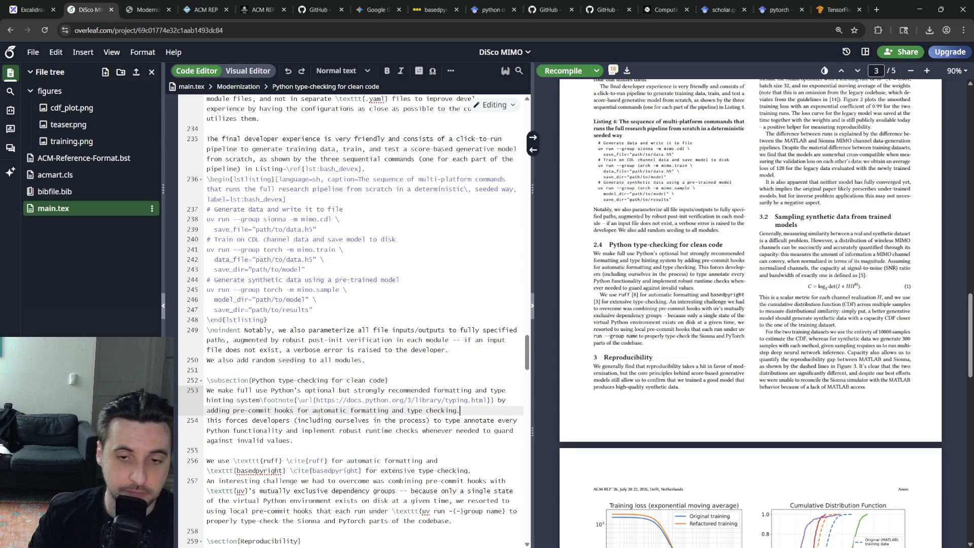
{"action": "scroll", "coordinate": [653, 353], "scroll_direction": "down", "scroll_amount": 5}
{"action": "scroll", "coordinate": [654, 352], "scroll_direction": "up", "scroll_amount": 1}
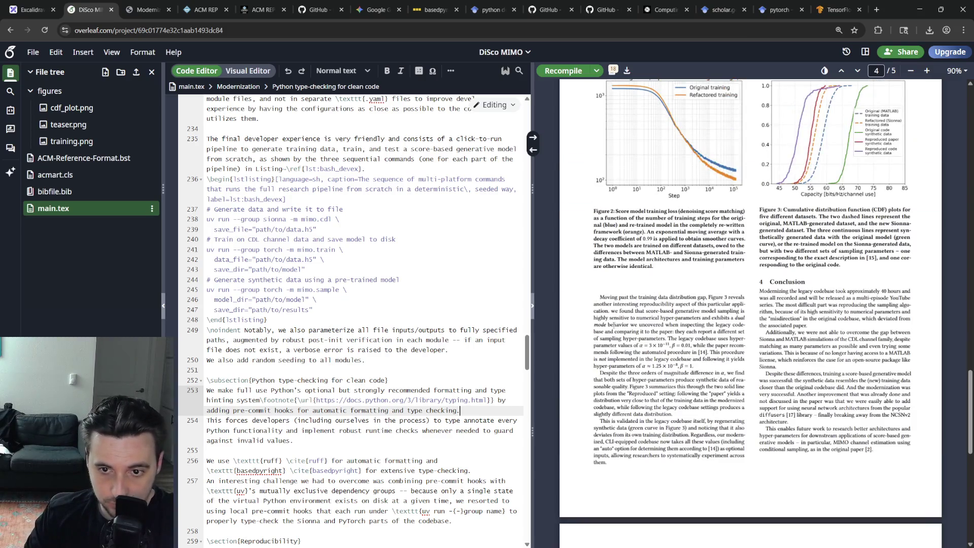
{"action": "left_click", "coordinate": [408, 340]}
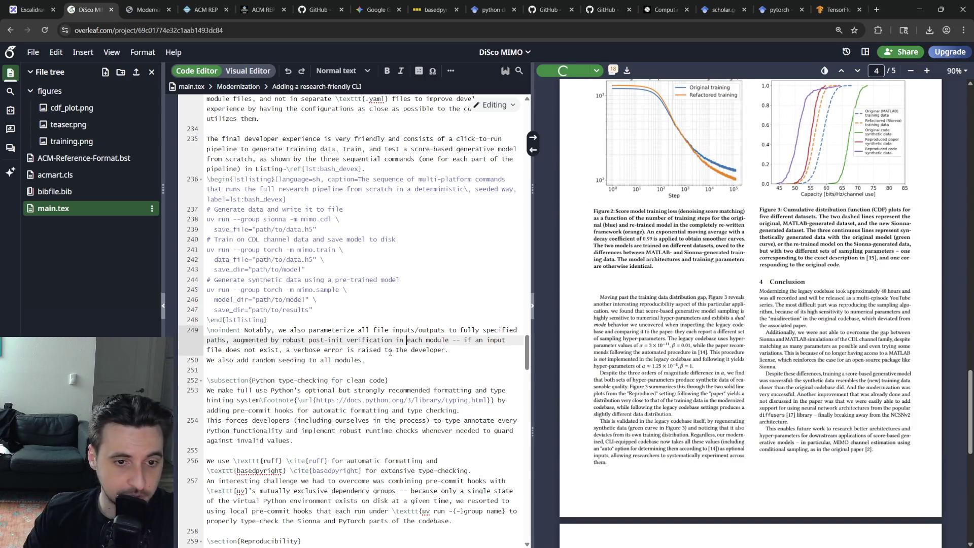
{"action": "left_click_drag", "start_coordinate": [284, 408], "coordinate": [317, 438]}
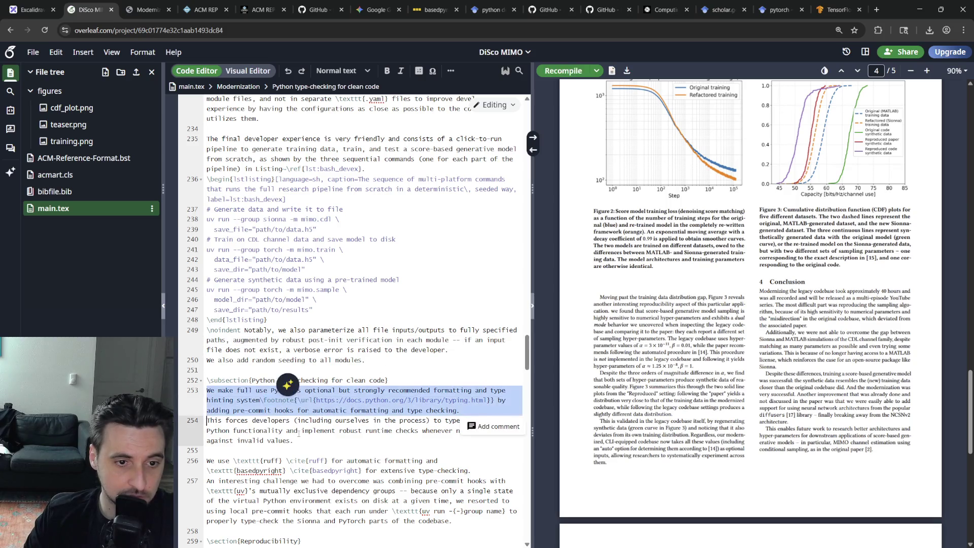
{"action": "left_click", "coordinate": [318, 437]}
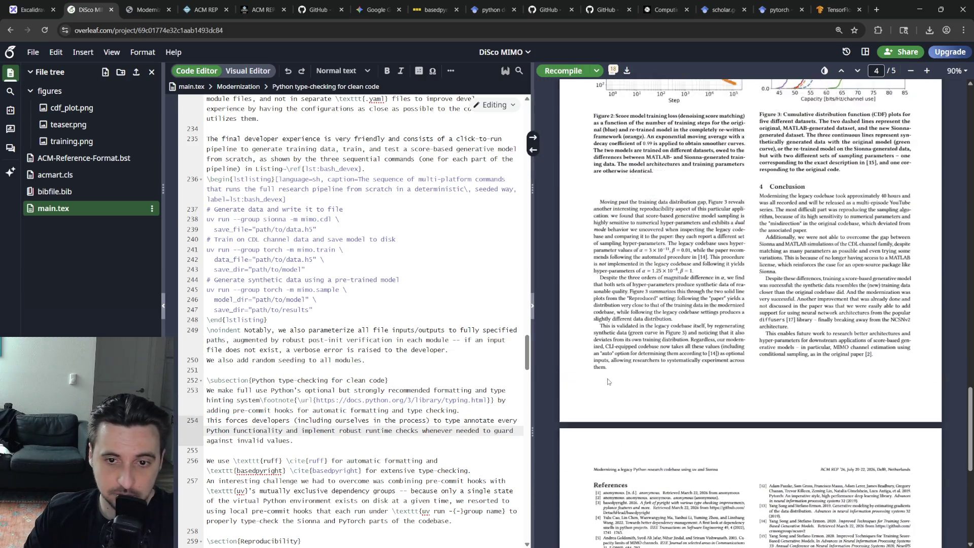
Shorten 'functionality' to 'function' on line 254 and compare against the downloaded PDF
{"action": "left_click", "coordinate": [383, 421]}
{"action": "triple_click", "coordinate": [383, 420]}
{"action": "left_click", "coordinate": [366, 431]}
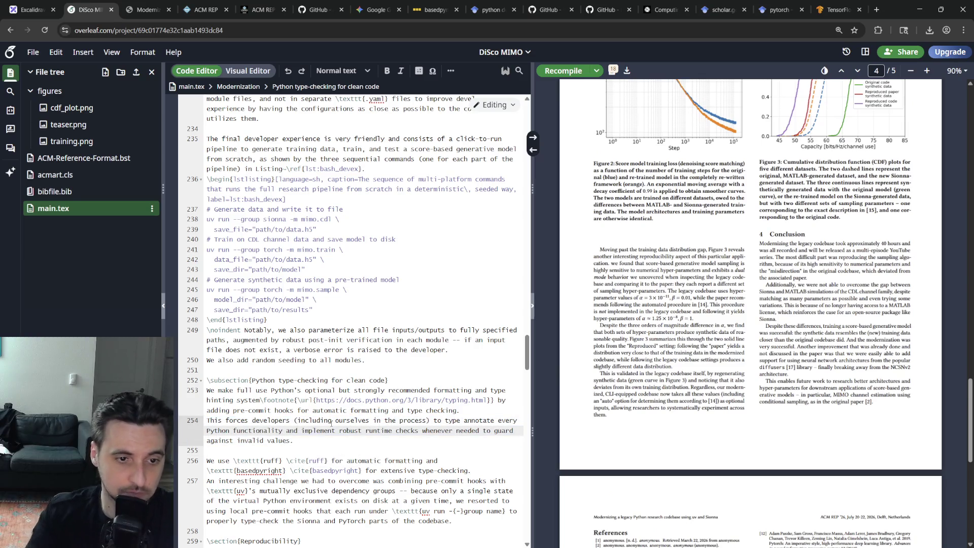
{"action": "key", "text": "BackSpace"}
{"action": "key", "text": "BackSpace"}
{"action": "key", "text": "BackSpace"}
{"action": "key", "text": "BackSpace"}
{"action": "key", "text": "BackSpace"}
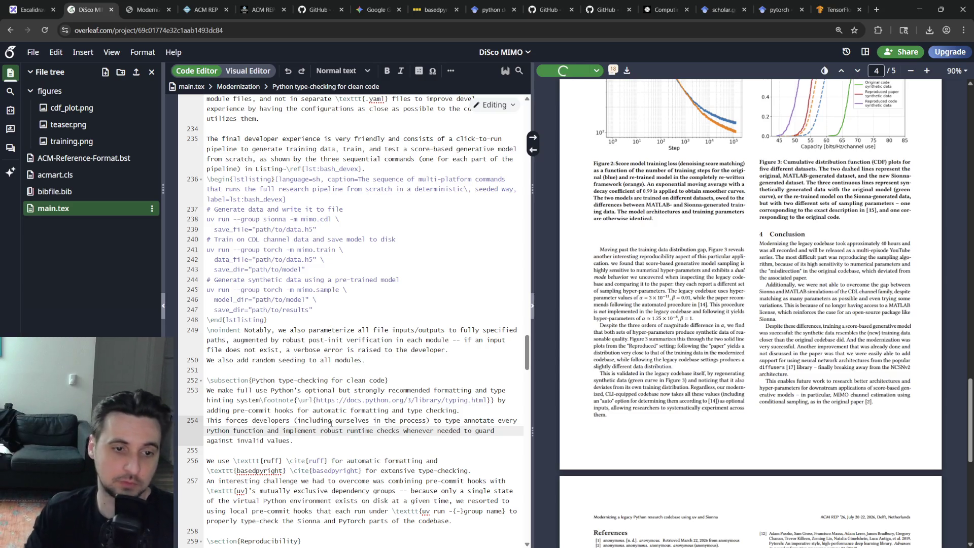
{"action": "key", "text": "ctrl+Tab"}
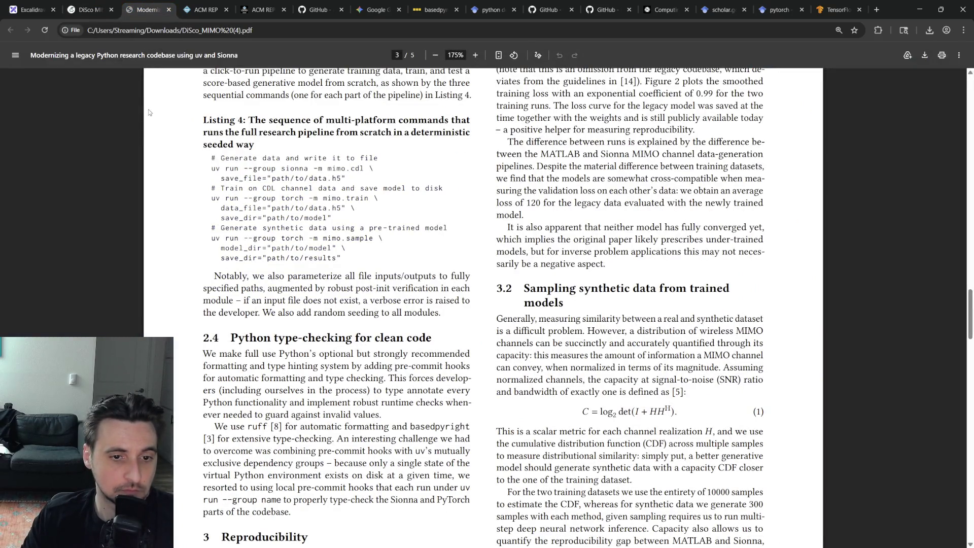
{"action": "key", "text": "ctrl+shift+Tab"}
Join the ruff sentence onto the previous paragraph and start a new paragraph before the challenge sentence
{"action": "left_click", "coordinate": [347, 461]}
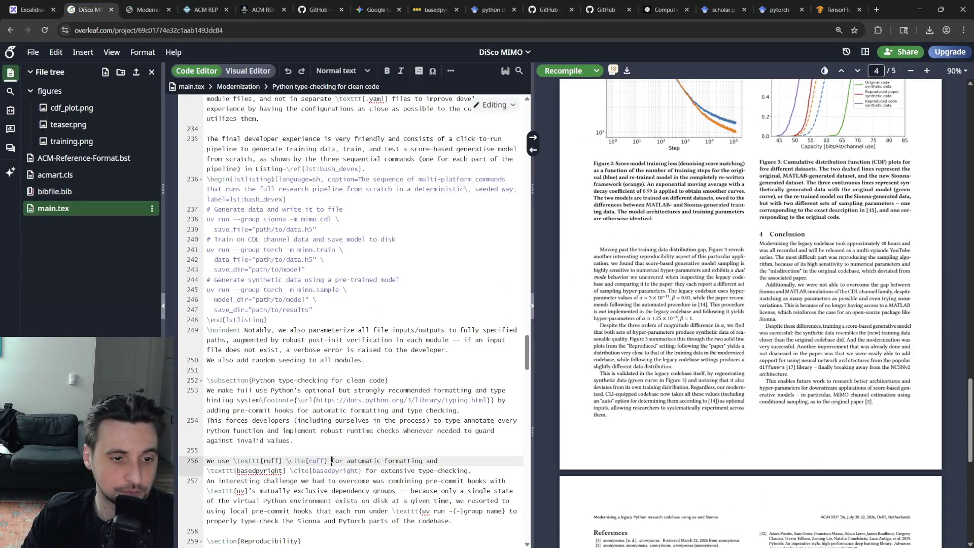
{"action": "key", "text": "Home"}
{"action": "key", "text": "BackSpace"}
{"action": "key", "text": "BackSpace"}
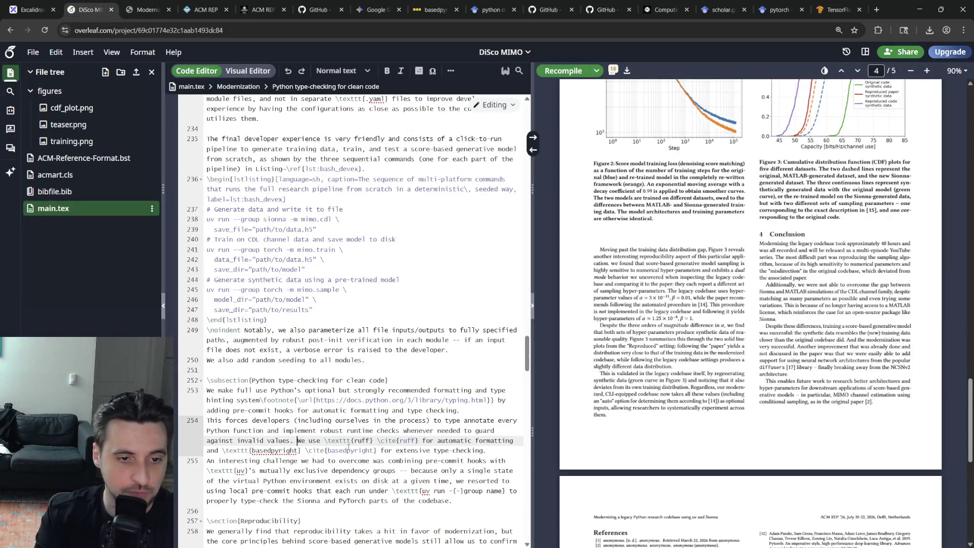
{"action": "key", "text": "Down"}
{"action": "key", "text": "End"}
{"action": "key", "text": "Return"}
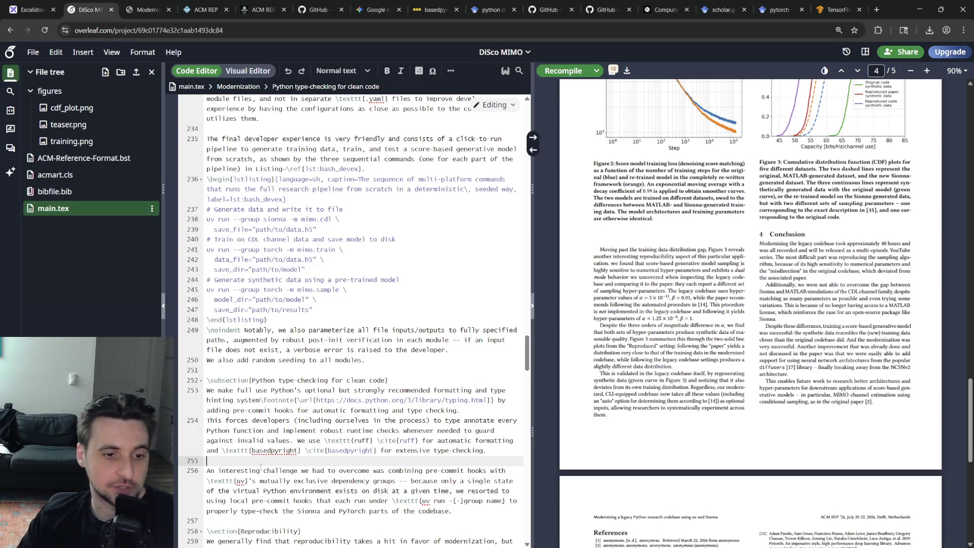
Reword 'An interesting challenge' to 'A non-trivial challenge' and recompile
{"action": "left_click", "coordinate": [225, 470]}
{"action": "key", "text": "BackSpace"}
{"action": "double_click", "coordinate": [245, 470]}
{"action": "key", "text": "Delete"}
{"action": "type", "text": "non-trivial"}
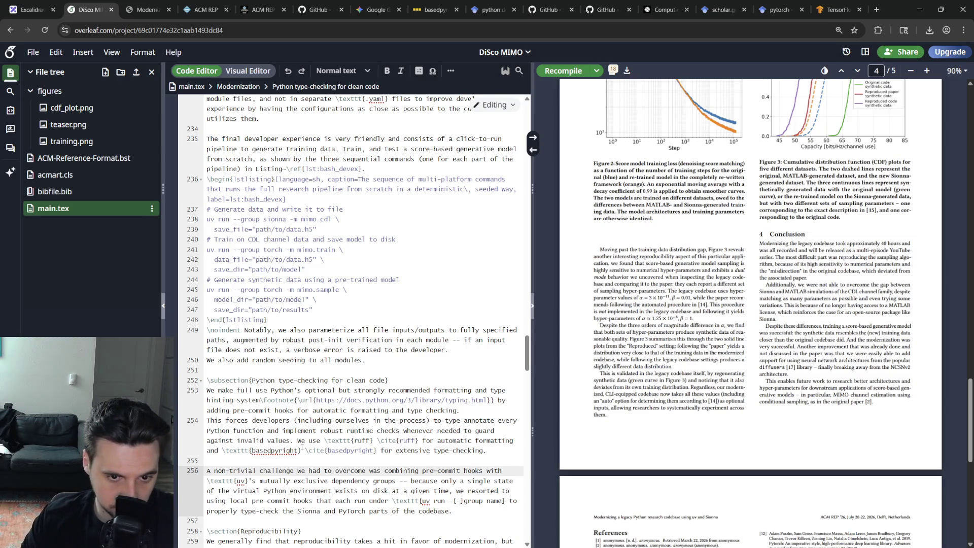
{"action": "key", "text": "ctrl+s"}
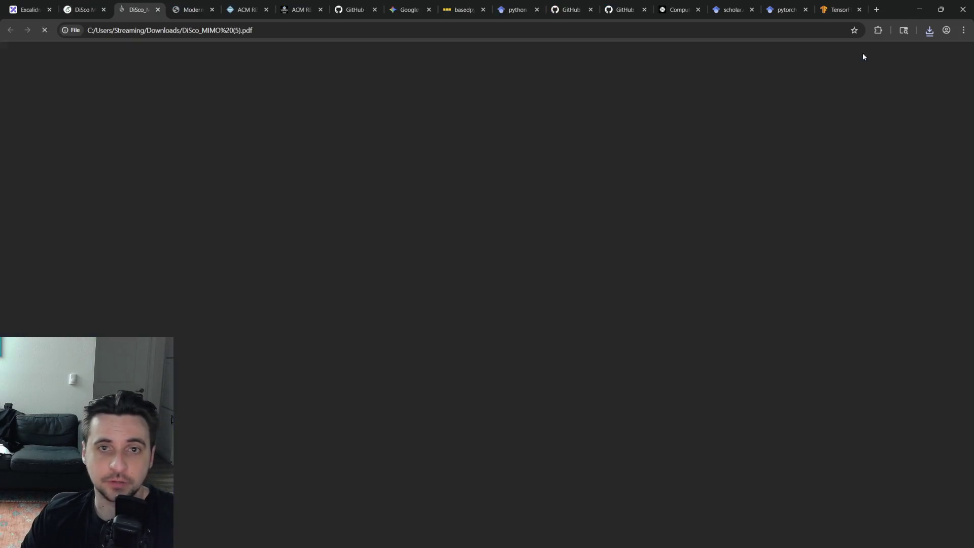
{"action": "scroll", "coordinate": [483, 305], "scroll_direction": "down", "scroll_amount": 5}
{"action": "scroll", "coordinate": [428, 303], "scroll_direction": "down", "scroll_amount": 4}
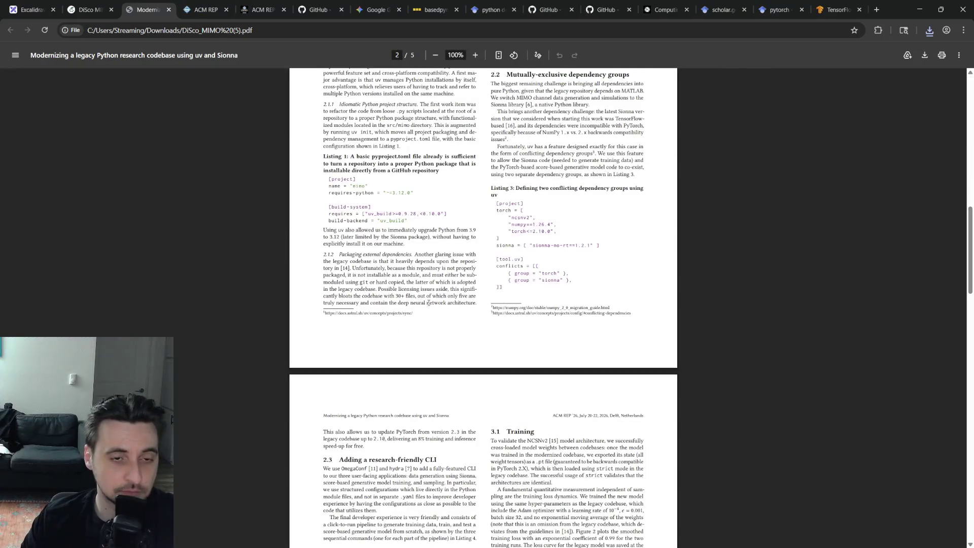
Enlarge the PDF and read the cross-loading passage in the Training section
{"action": "left_click", "coordinate": [475, 55]}
{"action": "left_click", "coordinate": [475, 55]}
{"action": "left_click", "coordinate": [475, 55]}
{"action": "scroll", "coordinate": [464, 277], "scroll_direction": "down", "scroll_amount": 7}
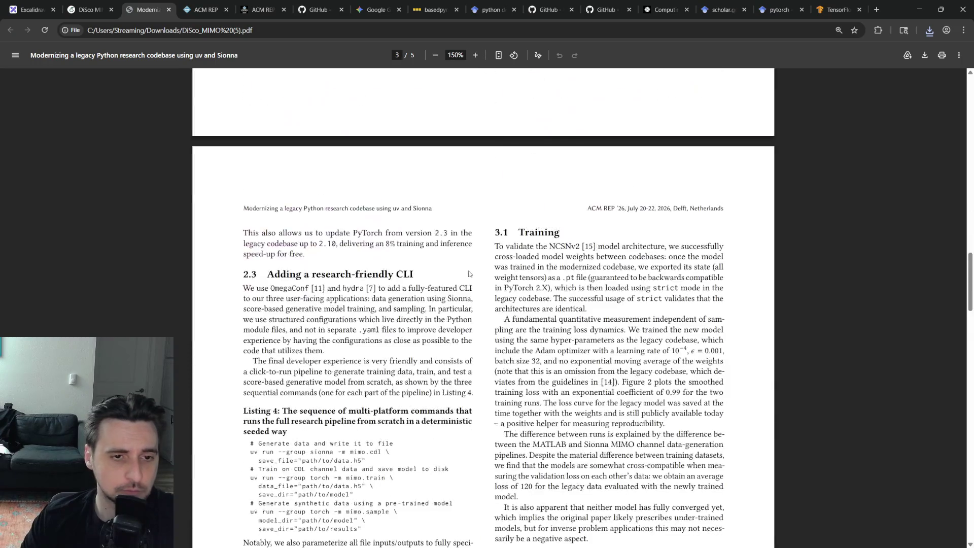
{"action": "scroll", "coordinate": [465, 277], "scroll_direction": "down", "scroll_amount": 5}
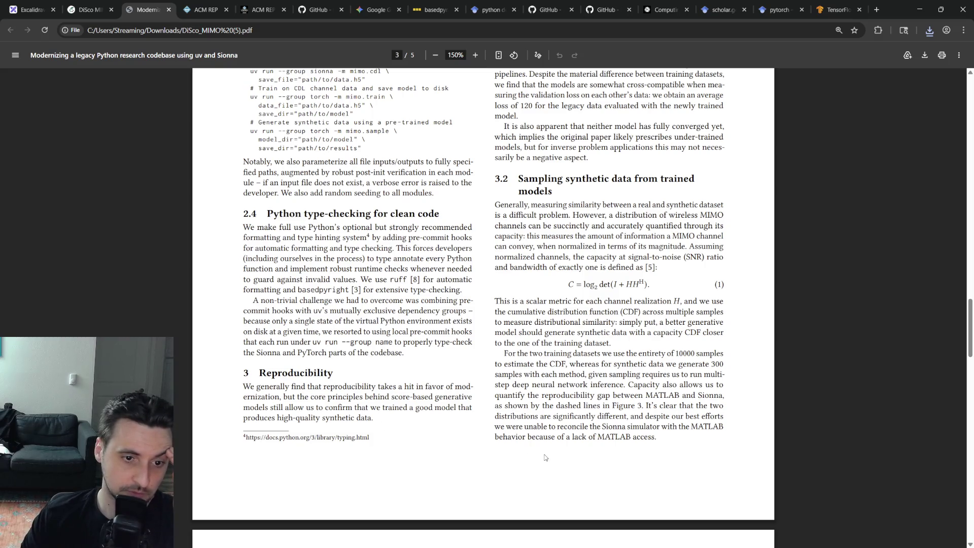
{"action": "scroll", "coordinate": [535, 437], "scroll_direction": "up", "scroll_amount": 4}
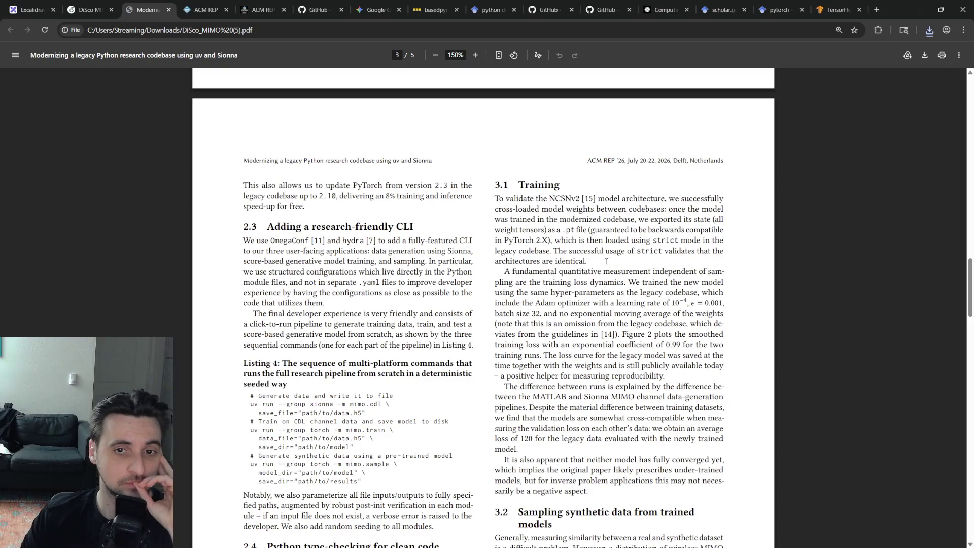
{"action": "left_click_drag", "start_coordinate": [625, 252], "coordinate": [598, 208]}
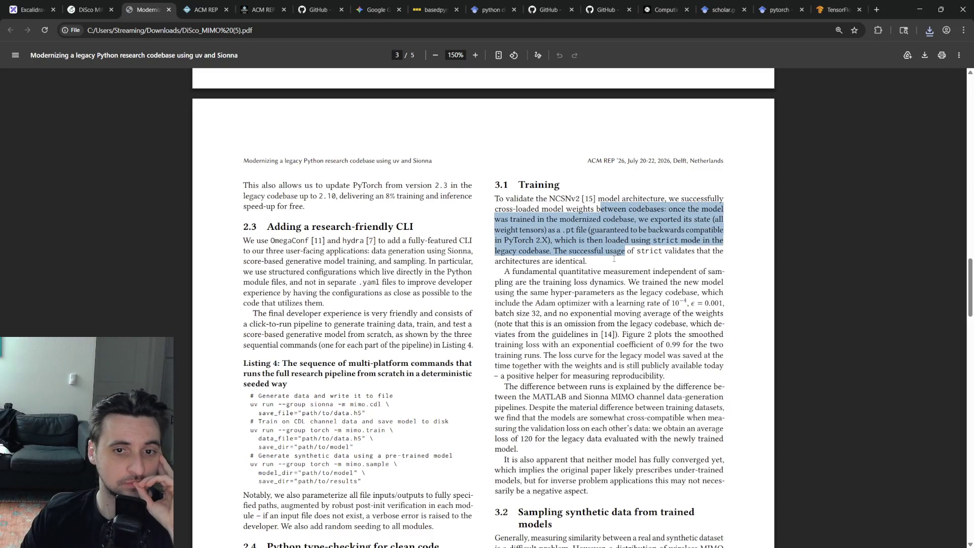
{"action": "left_click", "coordinate": [615, 260]}
{"action": "double_click", "coordinate": [607, 282]}
{"action": "left_click", "coordinate": [609, 292]}
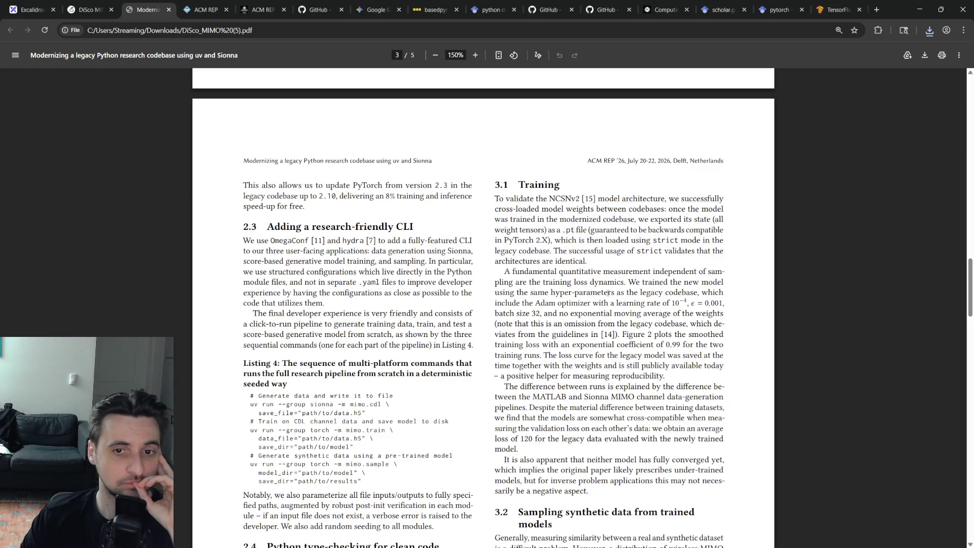
{"action": "left_click", "coordinate": [100, 8]}
{"action": "left_click", "coordinate": [136, 3]}
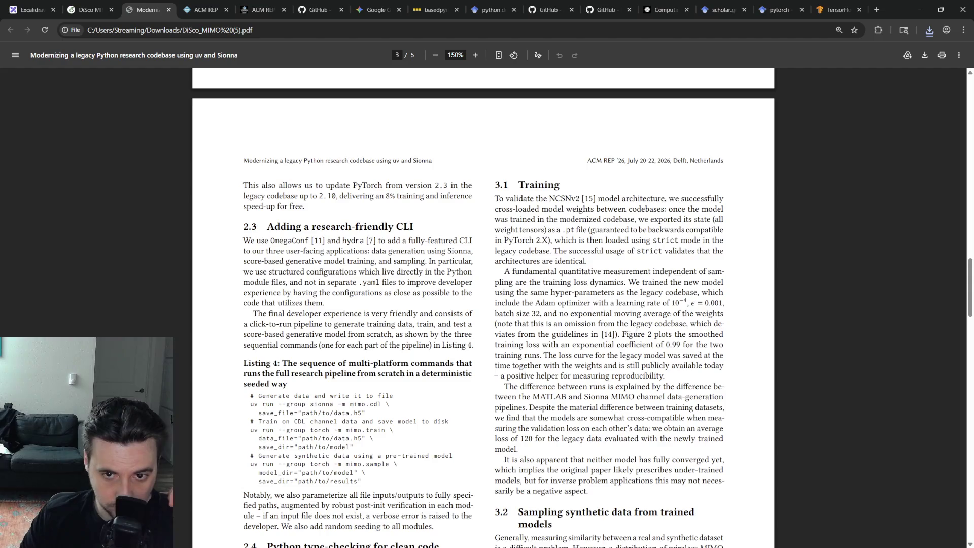
Read the loss-curve and material-difference sentences about differences between runs
{"action": "left_click_drag", "start_coordinate": [674, 377], "coordinate": [539, 335]}
{"action": "left_click", "coordinate": [624, 366]}
{"action": "scroll", "coordinate": [614, 366], "scroll_direction": "down", "scroll_amount": 1}
{"action": "triple_click", "coordinate": [580, 348]}
{"action": "left_click", "coordinate": [581, 349]}
{"action": "left_click_drag", "start_coordinate": [578, 380], "coordinate": [503, 327]}
{"action": "triple_click", "coordinate": [571, 347]}
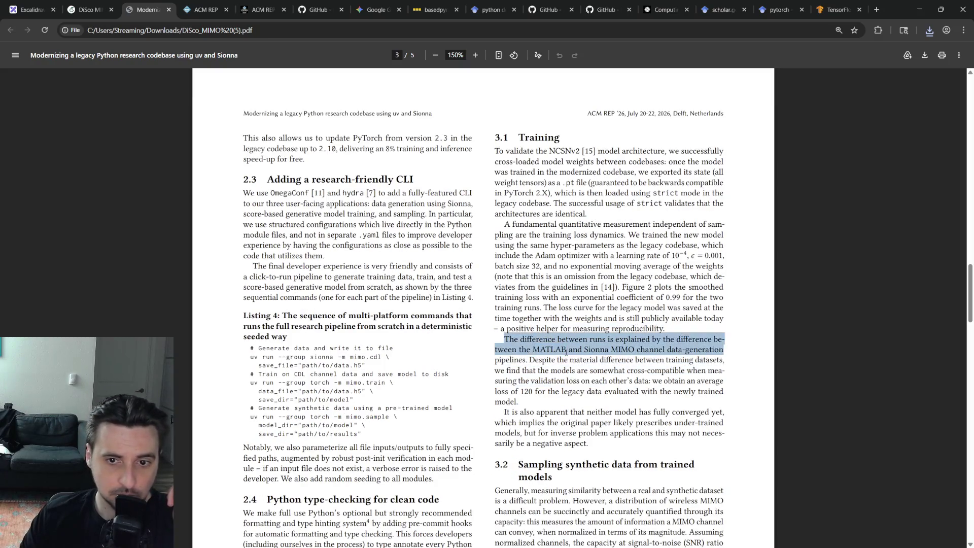
{"action": "left_click", "coordinate": [570, 369]}
{"action": "left_click_drag", "start_coordinate": [591, 359], "coordinate": [624, 392]}
{"action": "double_click", "coordinate": [590, 360]}
{"action": "left_click", "coordinate": [591, 360]}
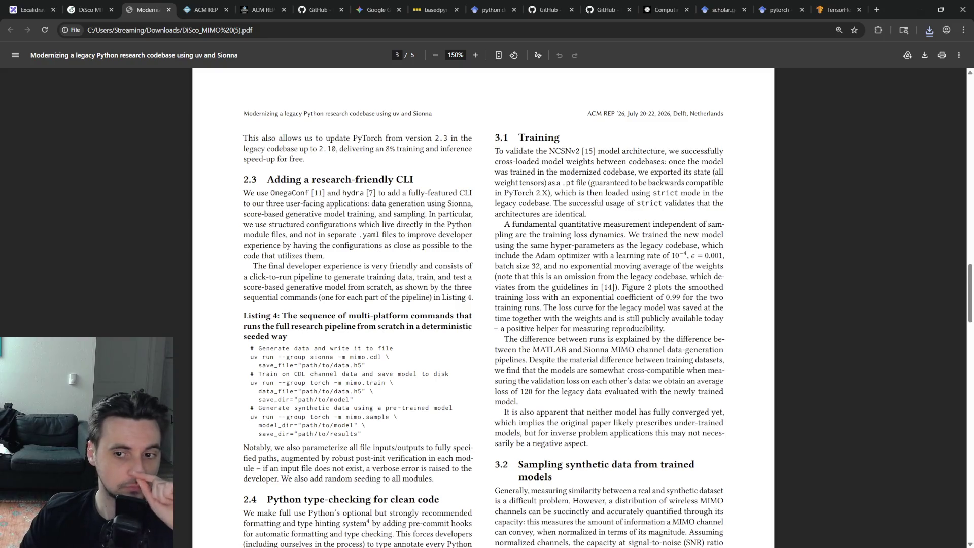
{"action": "scroll", "coordinate": [585, 350], "scroll_direction": "down", "scroll_amount": 3}
Read the 'Generally' sentence, select the word 'metric', and switch back to the Overleaf project
{"action": "left_click_drag", "start_coordinate": [585, 342], "coordinate": [495, 300]}
{"action": "double_click", "coordinate": [512, 300]}
{"action": "left_click", "coordinate": [546, 291]}
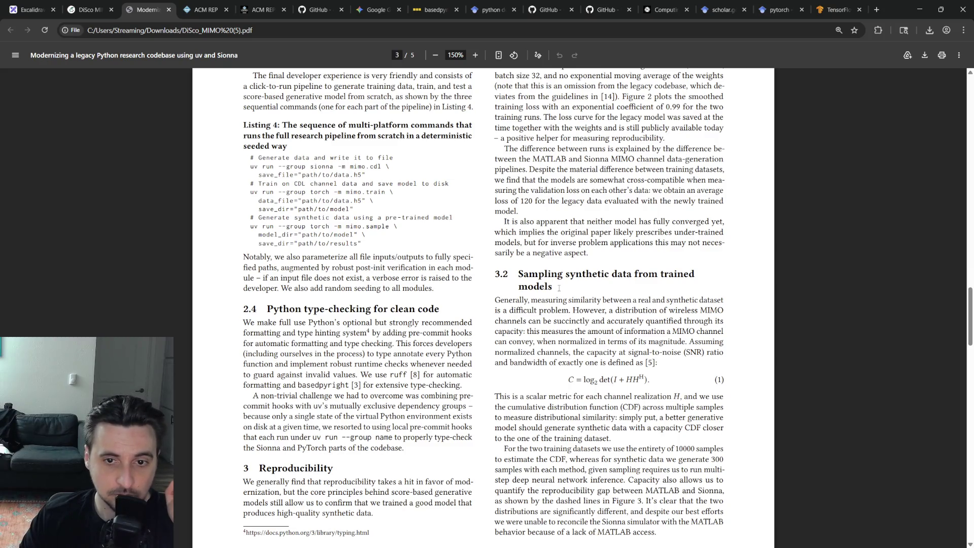
{"action": "scroll", "coordinate": [567, 287], "scroll_direction": "down", "scroll_amount": 2}
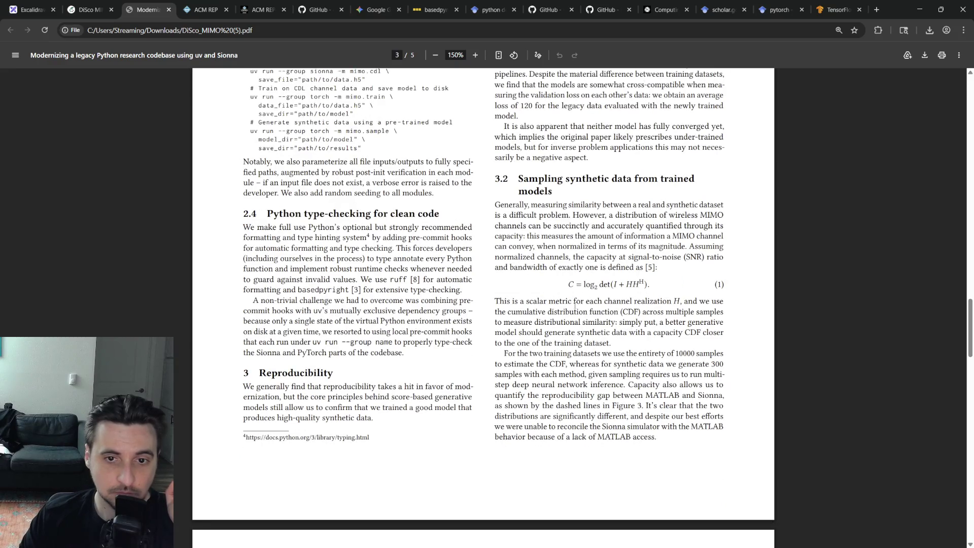
{"action": "triple_click", "coordinate": [573, 301]}
{"action": "left_click", "coordinate": [573, 300]}
{"action": "double_click", "coordinate": [570, 301]}
{"action": "key", "text": "ctrl+shift+Tab"}
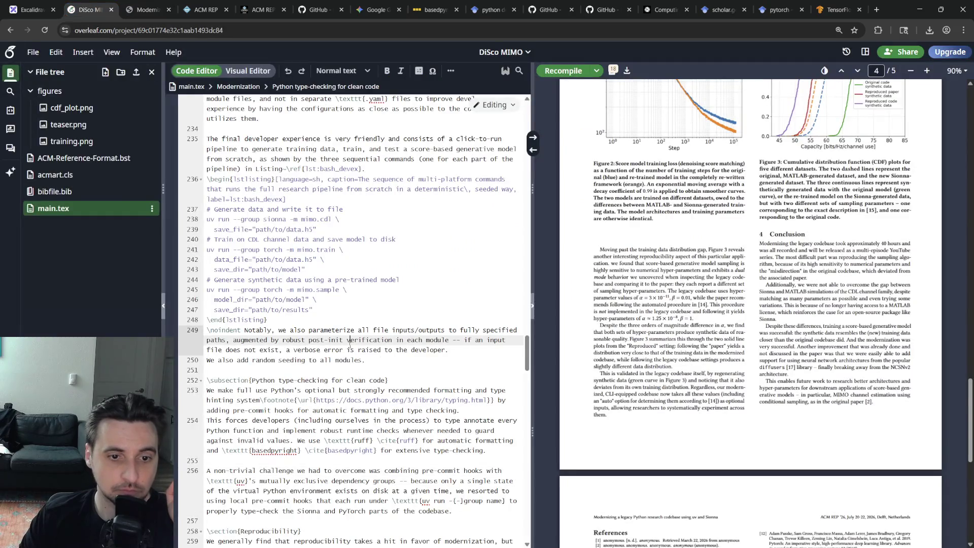
{"action": "scroll", "coordinate": [424, 437], "scroll_direction": "down", "scroll_amount": 5}
Find 'channel reali' and make H a '2D, complex-valued channel matrix', recompile, then show the PDF
{"action": "key", "text": "ctrl+f"}
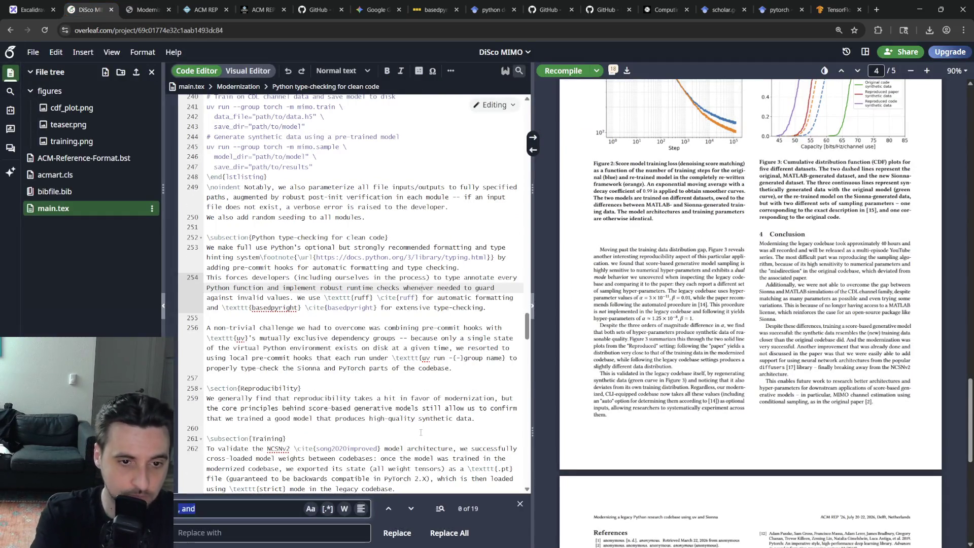
{"action": "type", "text": "channel reali"}
{"action": "key", "text": "Escape"}
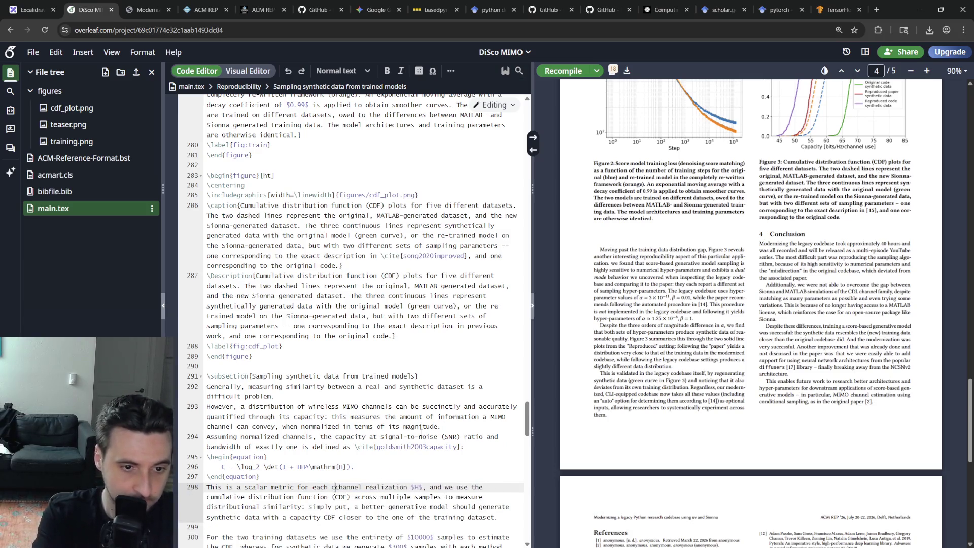
{"action": "type", "text": "2D, complex-val"}
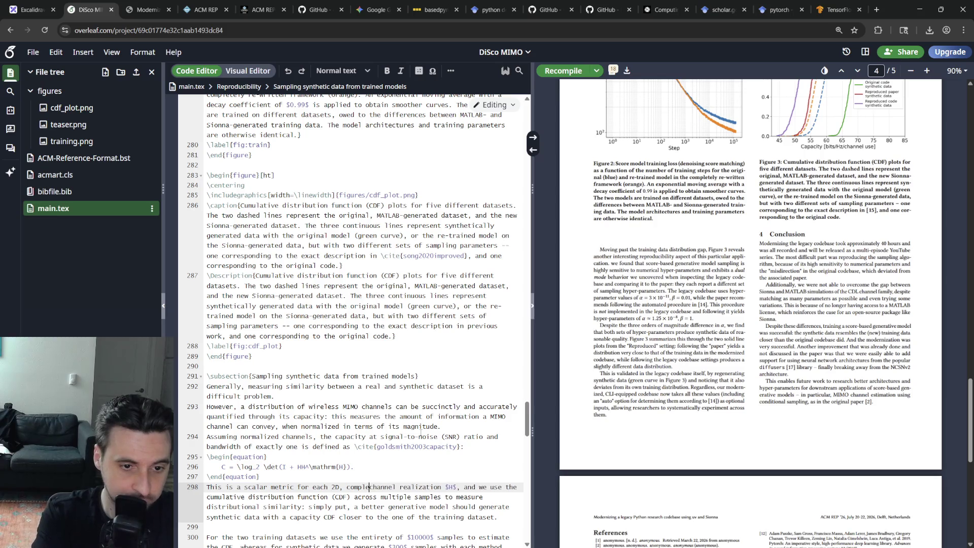
{"action": "type", "text": "ued"}
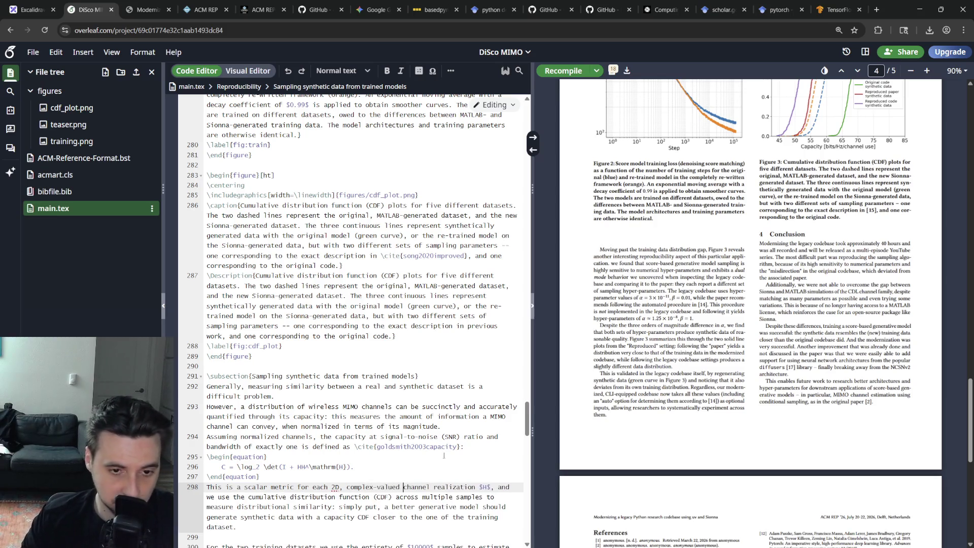
{"action": "double_click", "coordinate": [454, 487]}
{"action": "key", "text": "BackSpace"}
{"action": "type", "text": "tenso"}
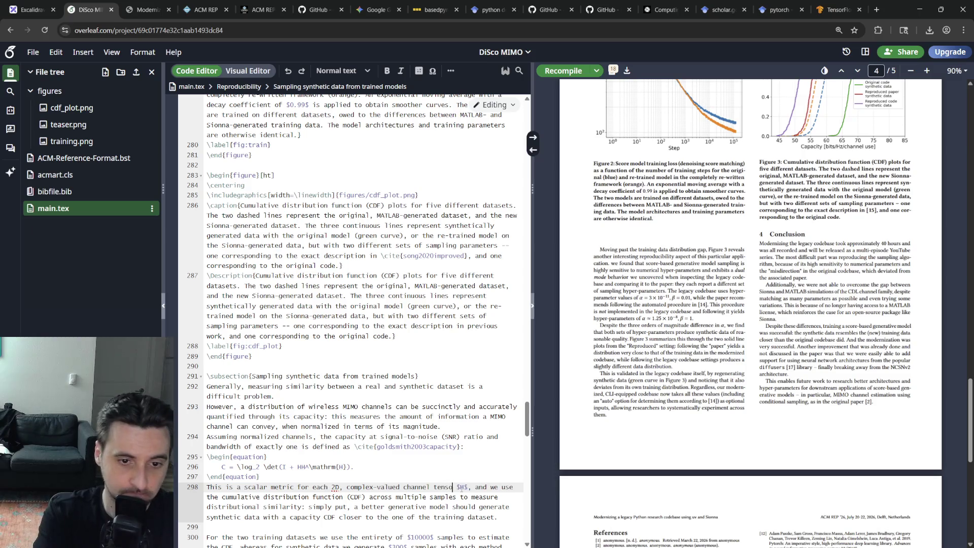
{"action": "key", "text": "BackSpace"}
{"action": "key", "text": "BackSpace"}
{"action": "key", "text": "BackSpace"}
{"action": "type", "text": "matrix"}
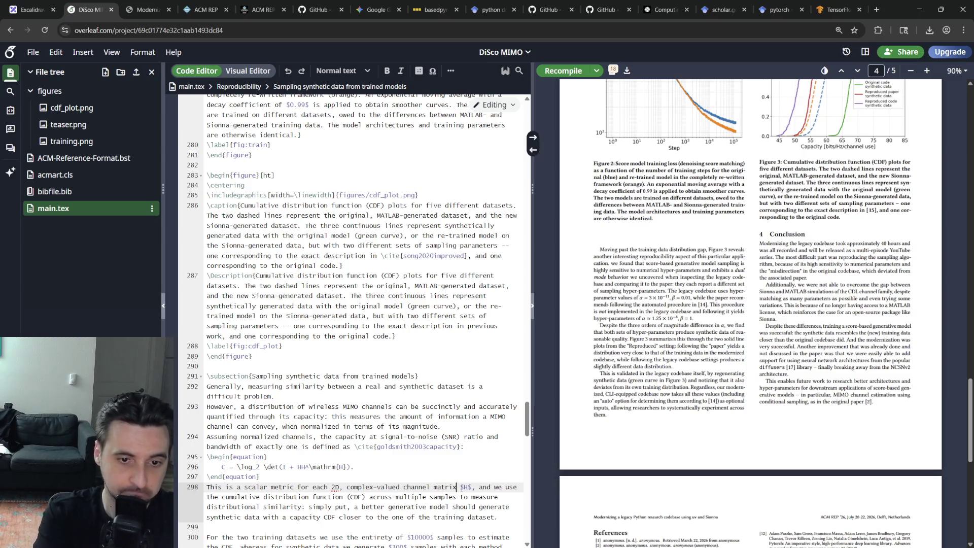
{"action": "key", "text": "ctrl+s"}
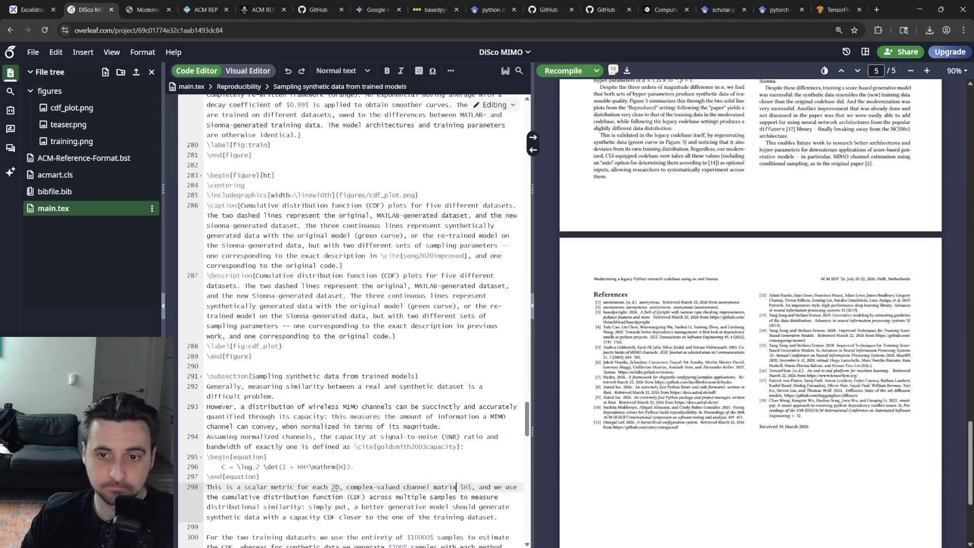
{"action": "scroll", "coordinate": [699, 408], "scroll_direction": "up", "scroll_amount": 2}
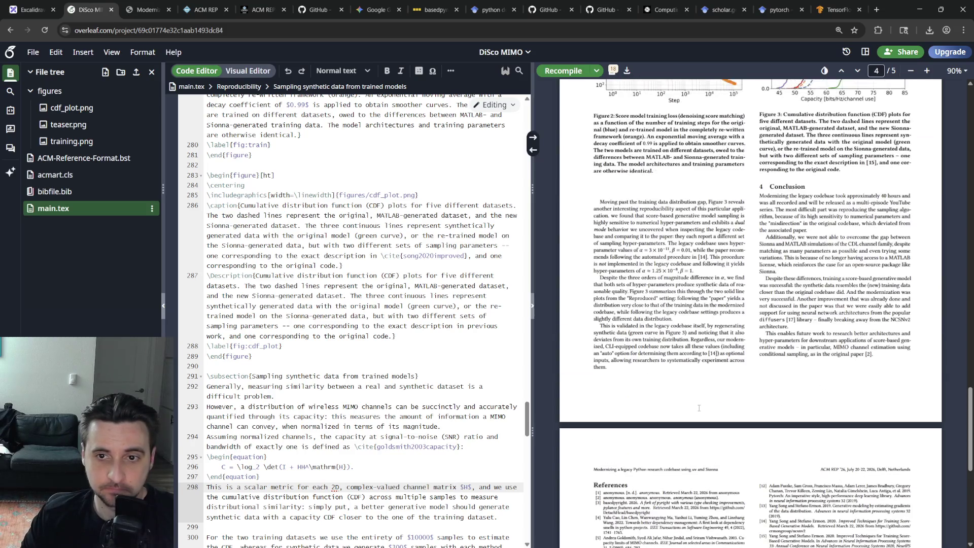
{"action": "left_click", "coordinate": [155, 5]}
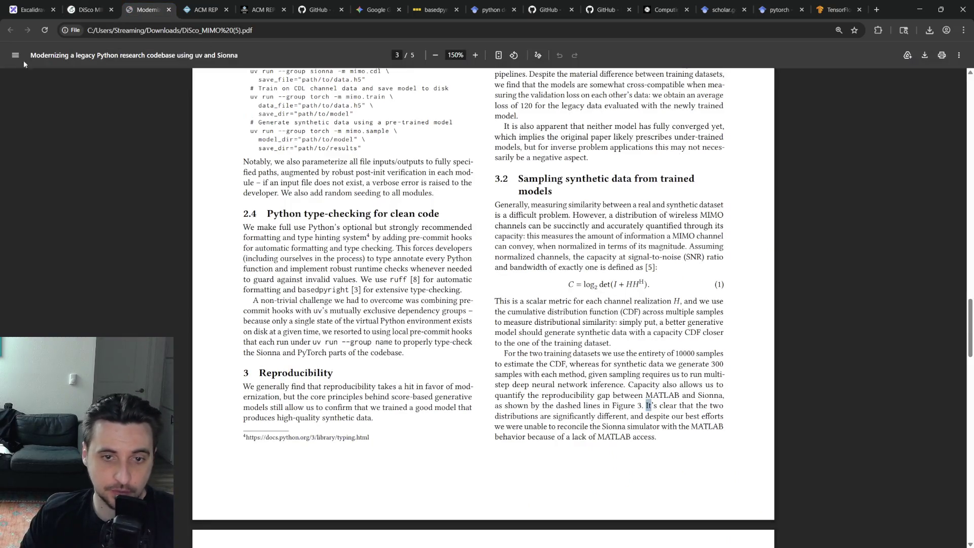
Find "It's clear" in the Figure 3 paragraph and rewrite it as 'It is apparent'
{"action": "left_click", "coordinate": [88, 9]}
{"action": "key", "text": "ctrl+f"}
{"action": "type", "text": "it's"}
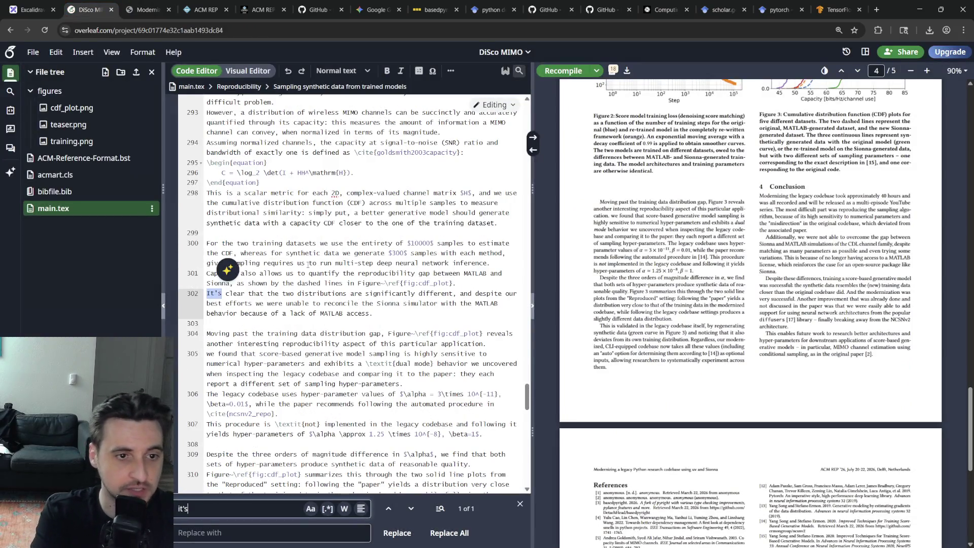
{"action": "key", "text": "Escape"}
{"action": "type", "text": "It is"}
{"action": "key", "text": "ctrl+Delete"}
{"action": "type", "text": "apparent"}
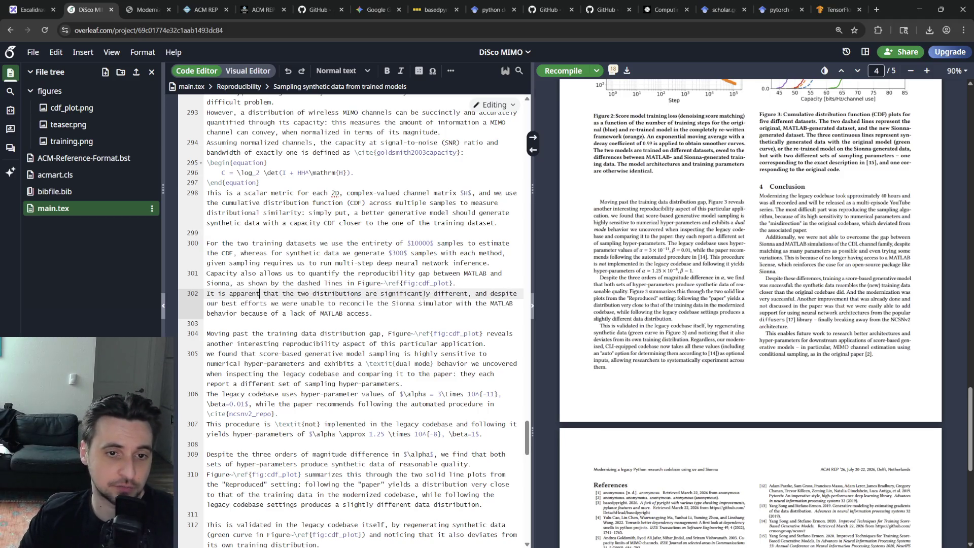
Consider a comment on 'reconcile', then recompile and switch to the downloaded PDF
{"action": "double_click", "coordinate": [357, 303]}
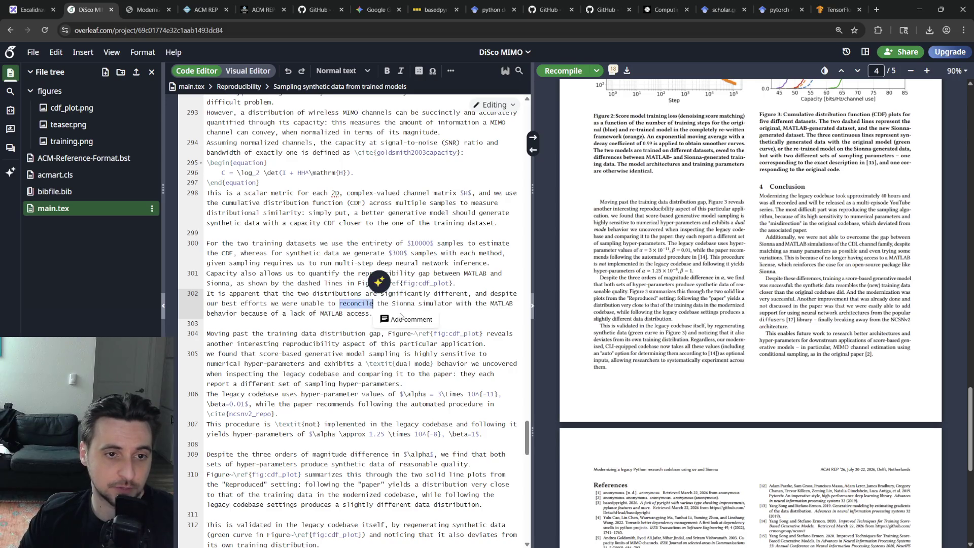
{"action": "left_click", "coordinate": [401, 317]}
{"action": "left_click", "coordinate": [360, 384]}
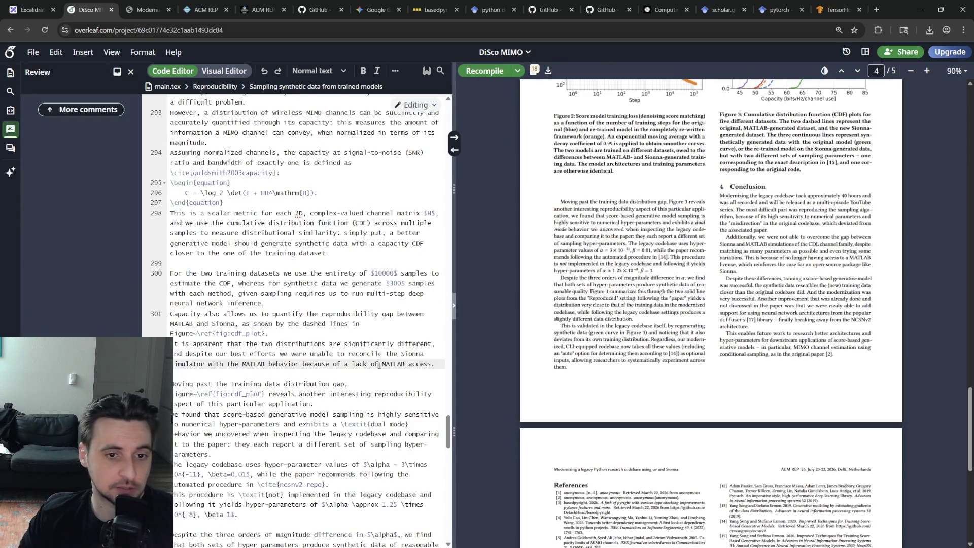
{"action": "scroll", "coordinate": [359, 374], "scroll_direction": "down", "scroll_amount": 2}
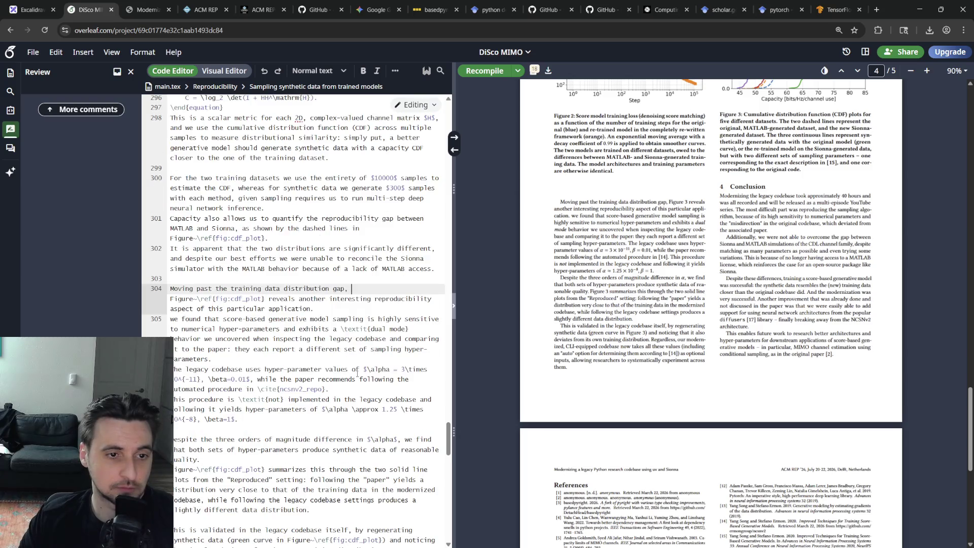
{"action": "key", "text": "ctrl+s"}
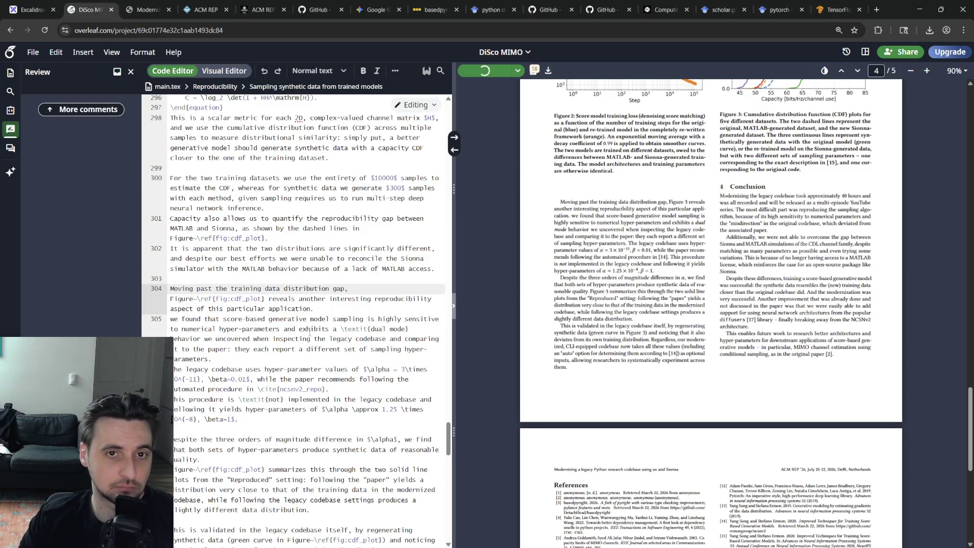
{"action": "key", "text": "ctrl+Tab"}
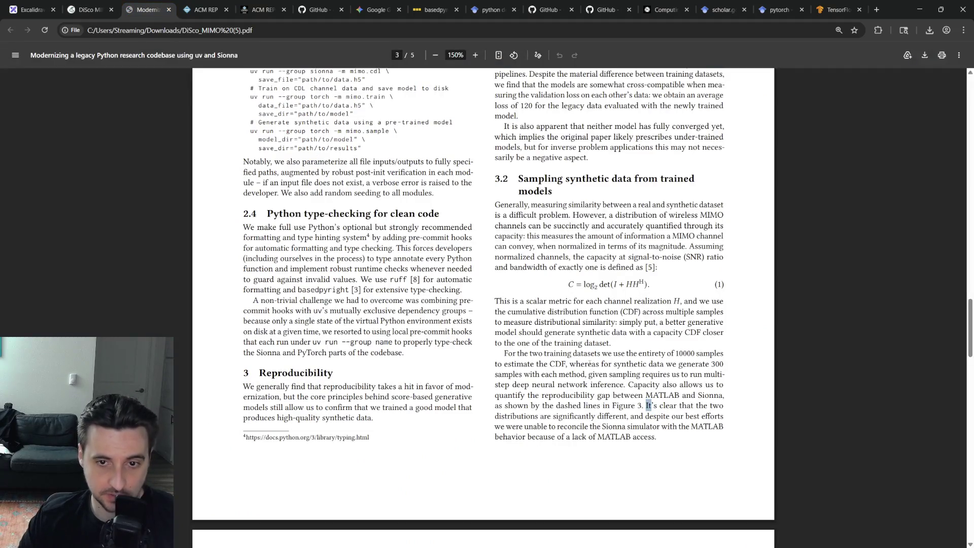
{"action": "scroll", "coordinate": [561, 365], "scroll_direction": "down", "scroll_amount": 5}
{"action": "scroll", "coordinate": [561, 364], "scroll_direction": "down", "scroll_amount": 1}
{"action": "scroll", "coordinate": [561, 364], "scroll_direction": "down", "scroll_amount": 3}
{"action": "scroll", "coordinate": [503, 352], "scroll_direction": "up", "scroll_amount": 1}
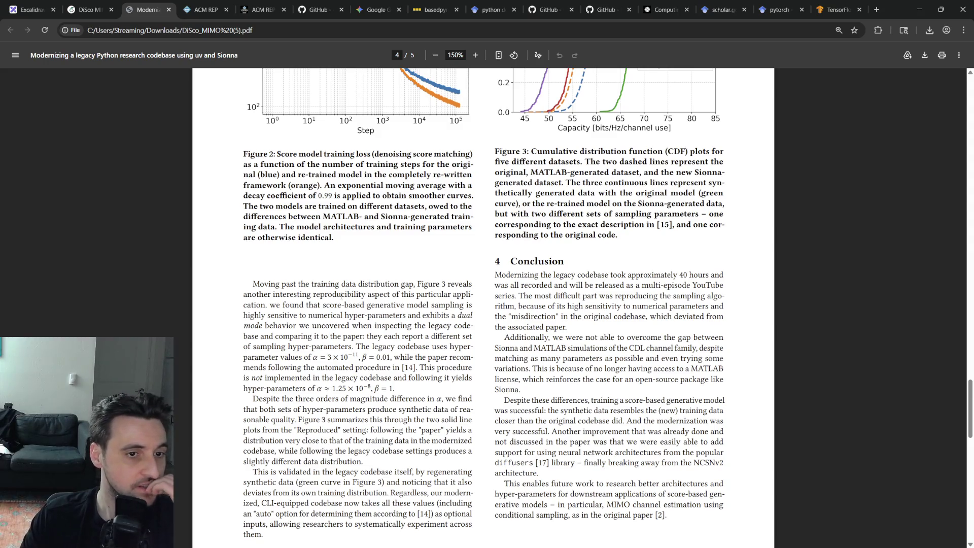
Capitalise 'We found' on line 305 and delete the stray 'we' after 'behavior'
{"action": "left_click", "coordinate": [88, 10]}
{"action": "scroll", "coordinate": [287, 362], "scroll_direction": "down", "scroll_amount": 2}
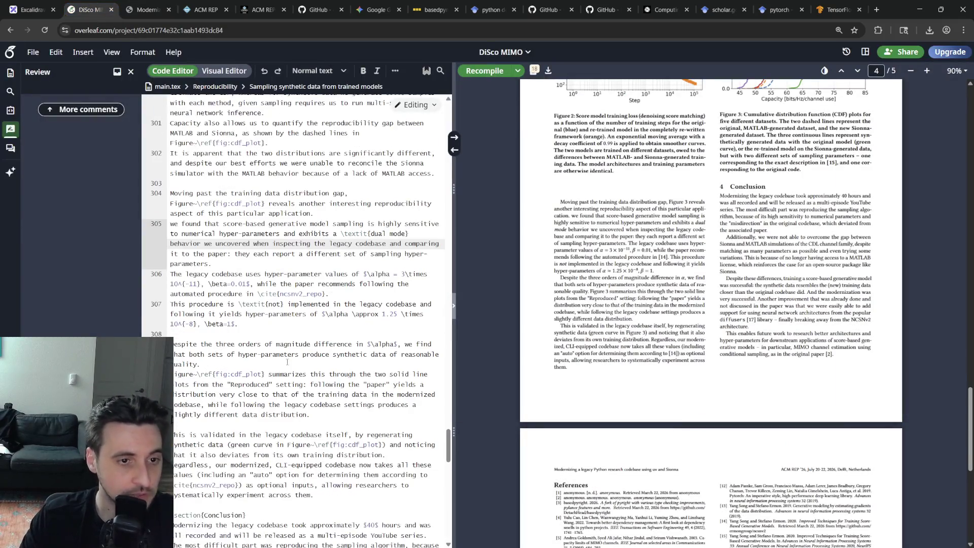
{"action": "left_click", "coordinate": [172, 223]}
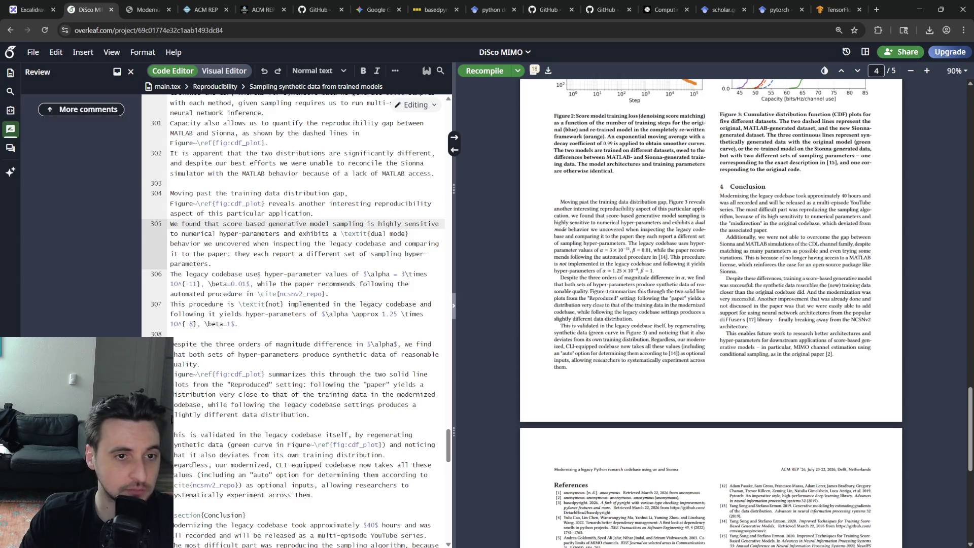
{"action": "double_click", "coordinate": [209, 244]}
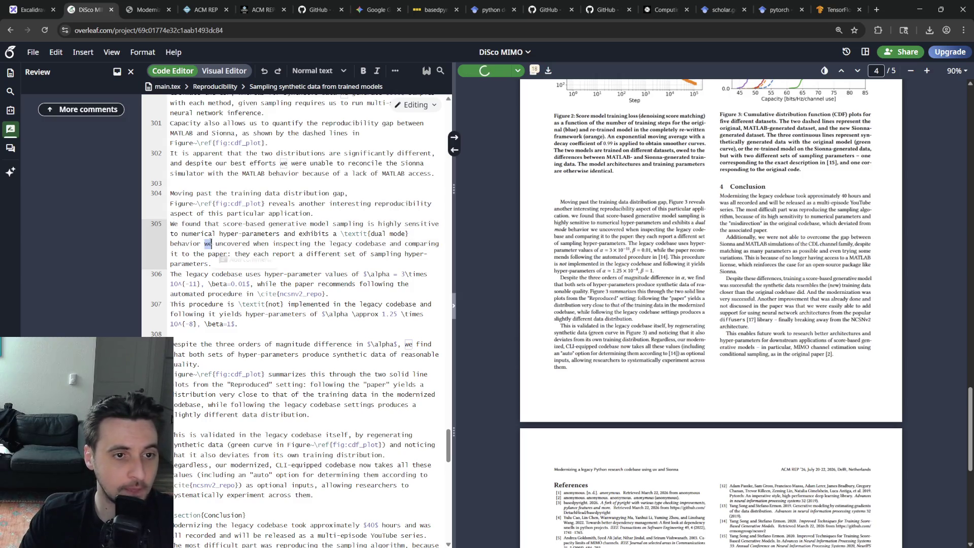
{"action": "key", "text": "BackSpace"}
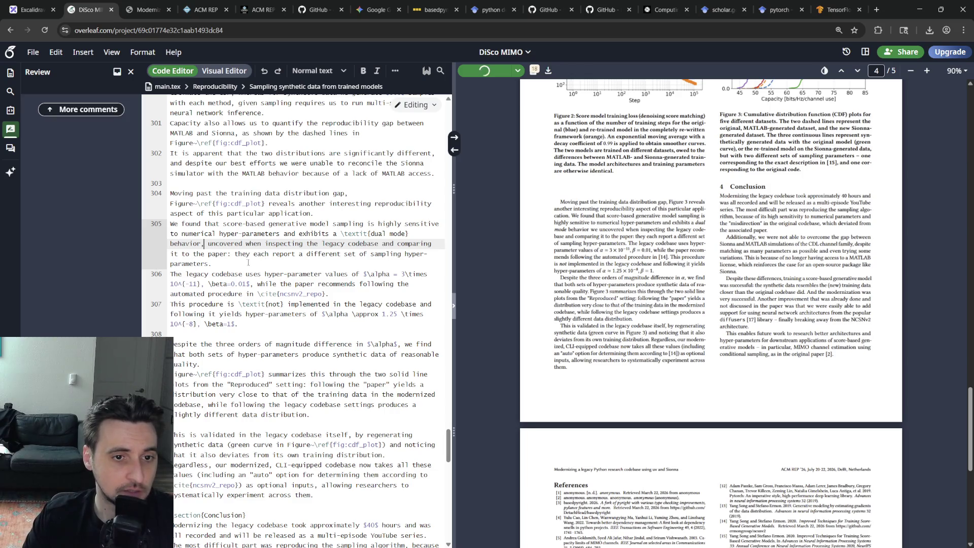
{"action": "left_click", "coordinate": [148, 10]}
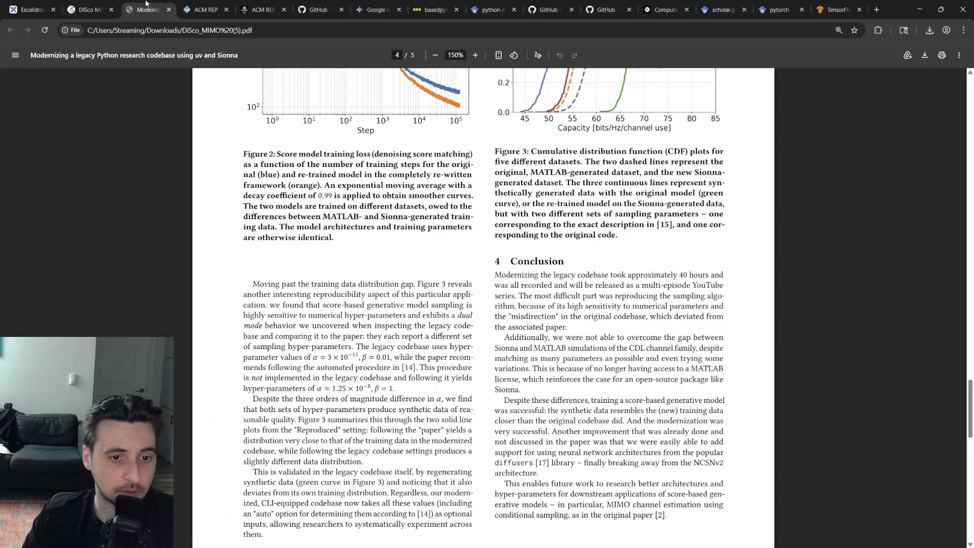
{"action": "left_click", "coordinate": [110, 5]}
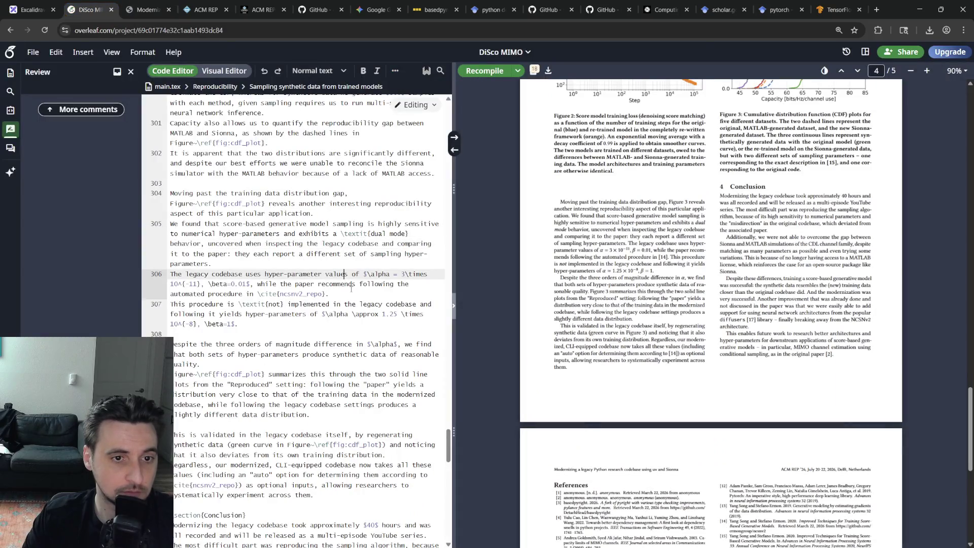
Add '(related to the sampling algorithm)' after the beta value, recompile, and show the PDF
{"action": "left_click", "coordinate": [291, 283]}
{"action": "type", "text": "(related to the sampling algorithm)"}
{"action": "key", "text": "ctrl+s"}
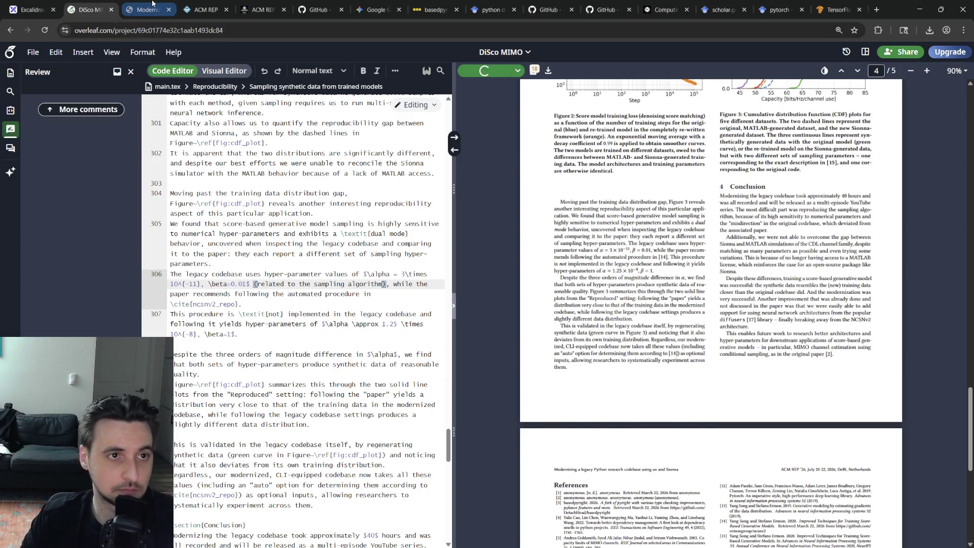
{"action": "left_click", "coordinate": [141, 10]}
{"action": "scroll", "coordinate": [418, 274], "scroll_direction": "down", "scroll_amount": 1}
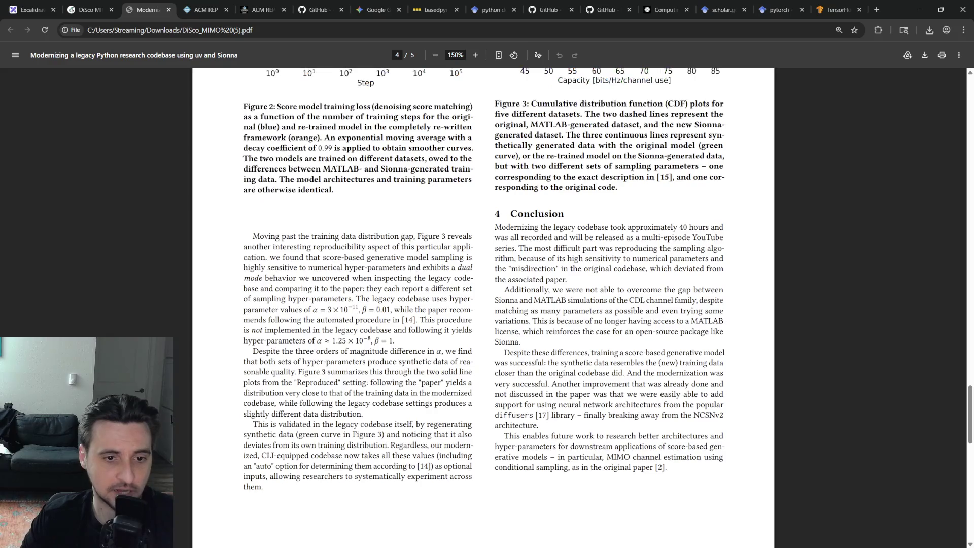
Read the page 4 Figure 3 discussion and 'This is validated' paragraph in the PDF, then return to Overleaf
{"action": "key", "text": "ctrl+shift+Tab"}
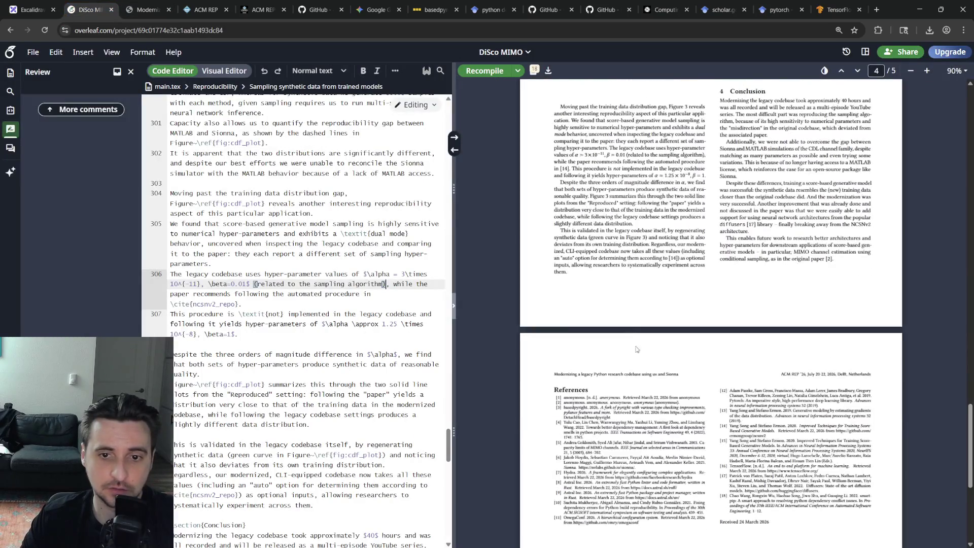
{"action": "key", "text": "ctrl+Tab"}
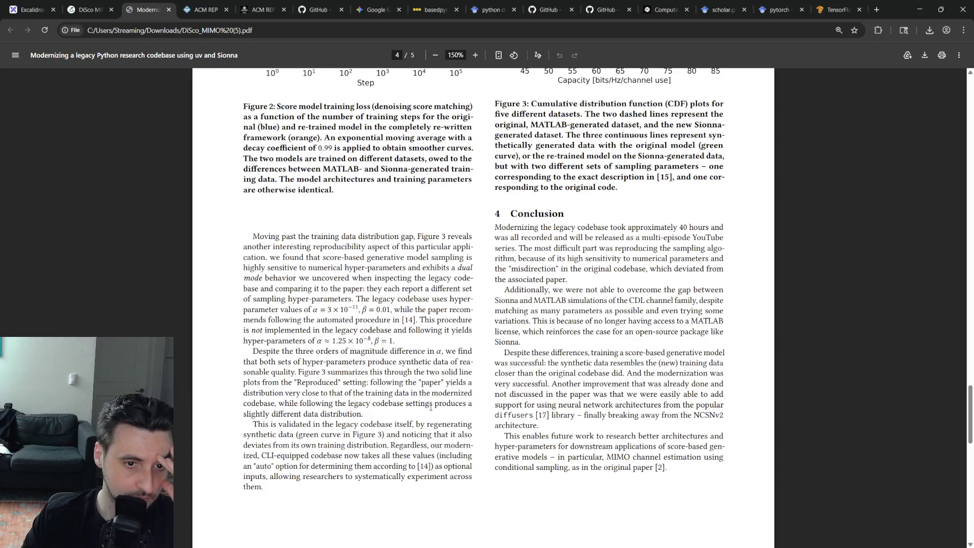
{"action": "left_click_drag", "start_coordinate": [374, 416], "coordinate": [252, 352]}
{"action": "triple_click", "coordinate": [388, 403]}
{"action": "left_click", "coordinate": [338, 396]}
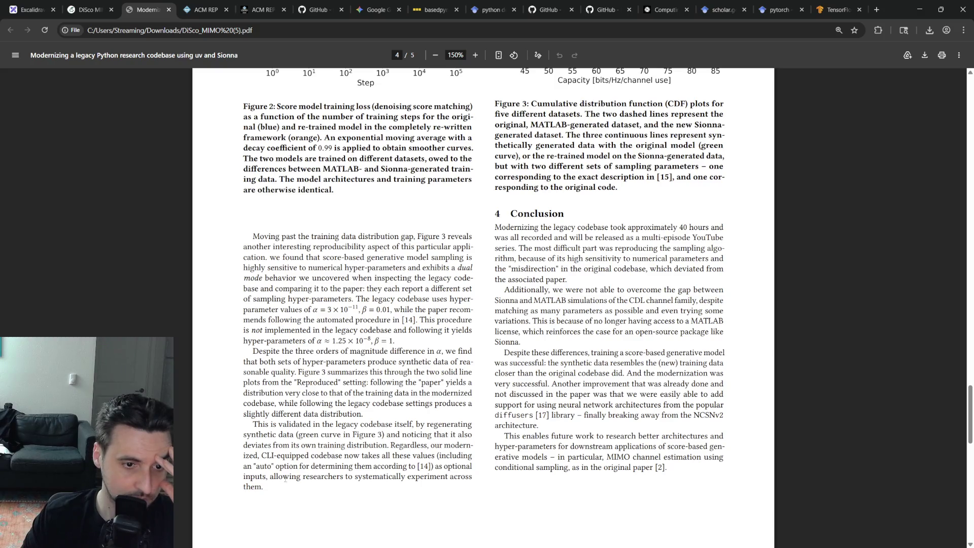
{"action": "triple_click", "coordinate": [316, 455]}
{"action": "left_click", "coordinate": [316, 456]}
{"action": "scroll", "coordinate": [327, 455], "scroll_direction": "up", "scroll_amount": 2}
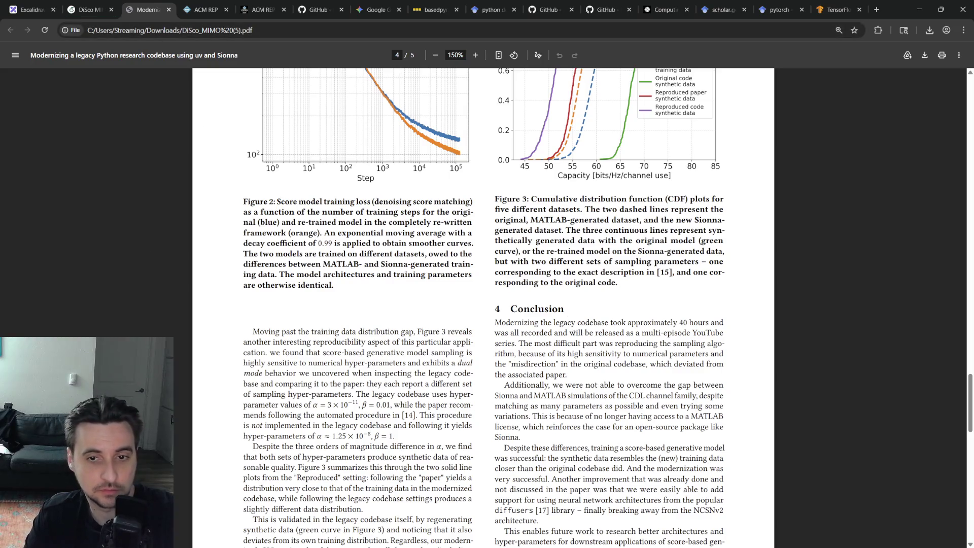
{"action": "left_click", "coordinate": [83, 8]}
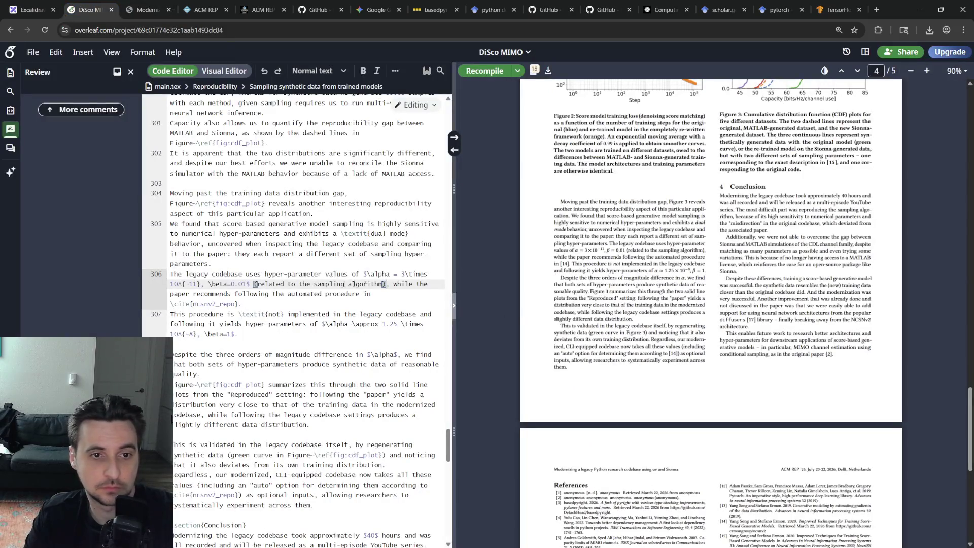
Find the '40' figure and reword the sentence to '40 human-hours, was recorded'
{"action": "key", "text": "ctrl+f"}
{"action": "type", "text": "40"}
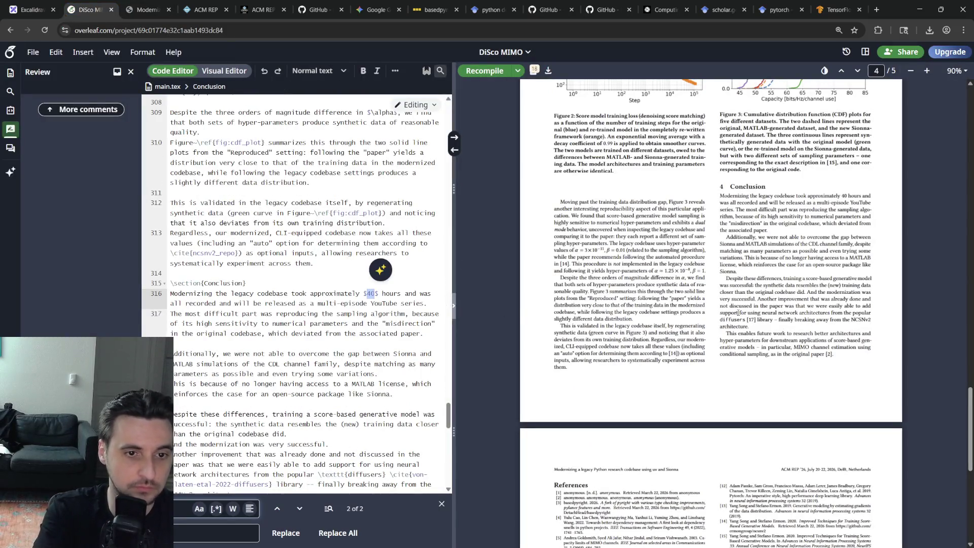
{"action": "key", "text": "Escape"}
{"action": "left_click", "coordinate": [382, 293]}
{"action": "key", "text": "shift+Home"}
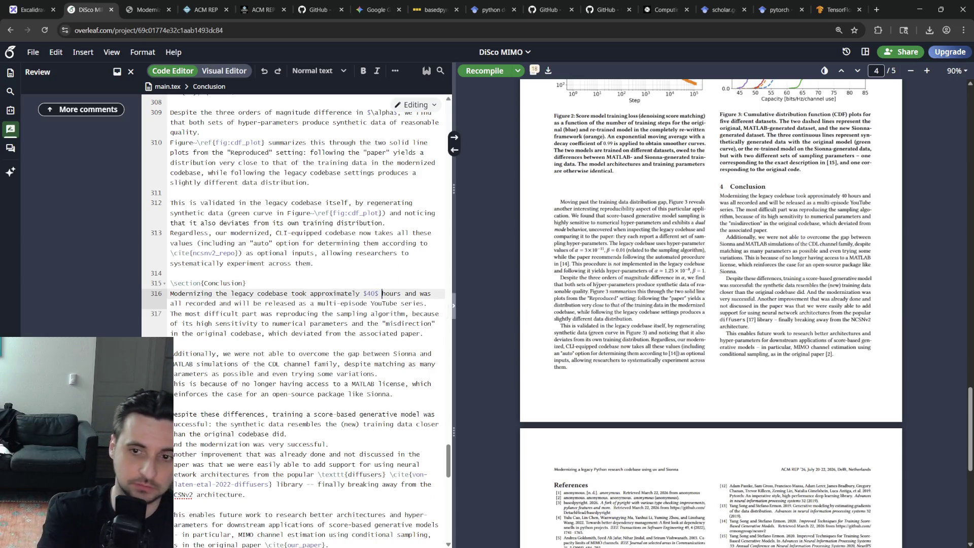
{"action": "type", "text": "human-"}
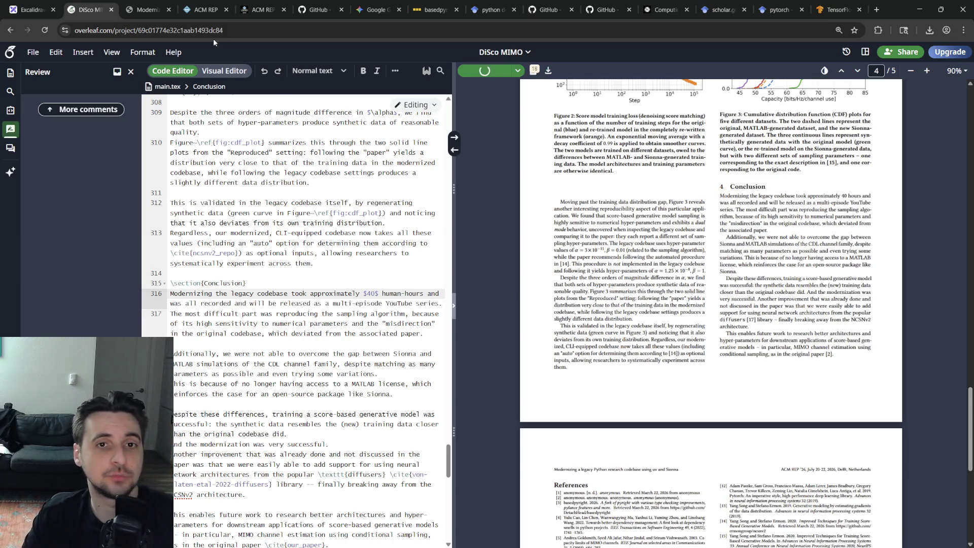
{"action": "left_click", "coordinate": [132, 5]}
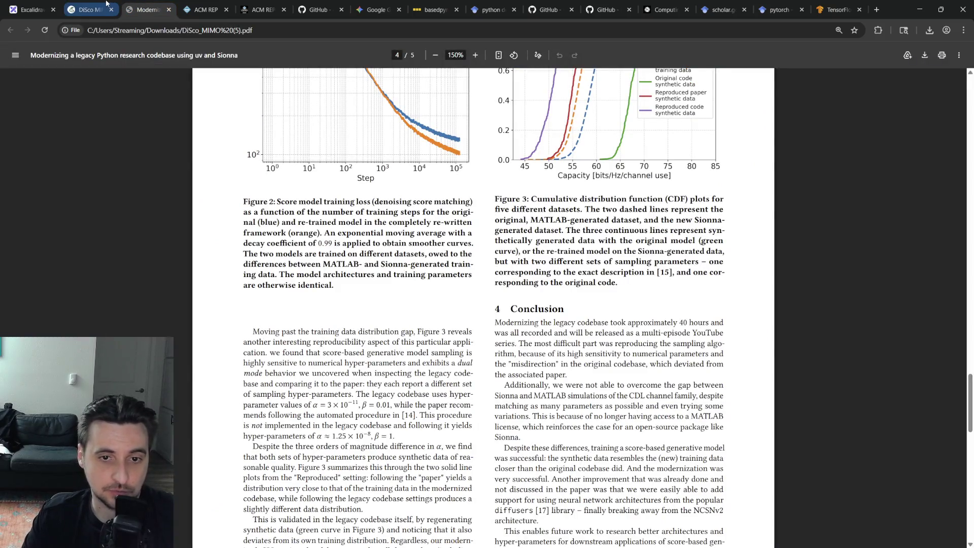
{"action": "left_click", "coordinate": [88, 9]}
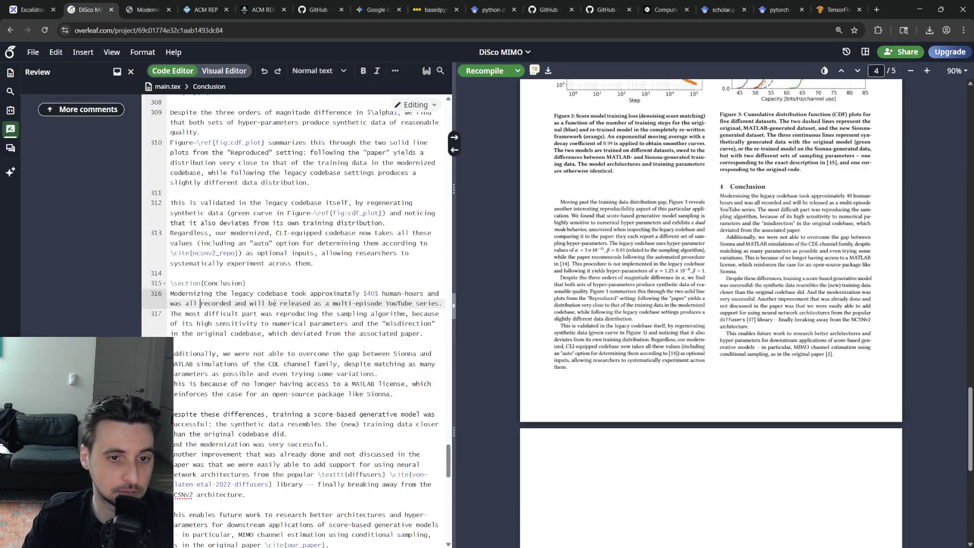
{"action": "double_click", "coordinate": [432, 294]}
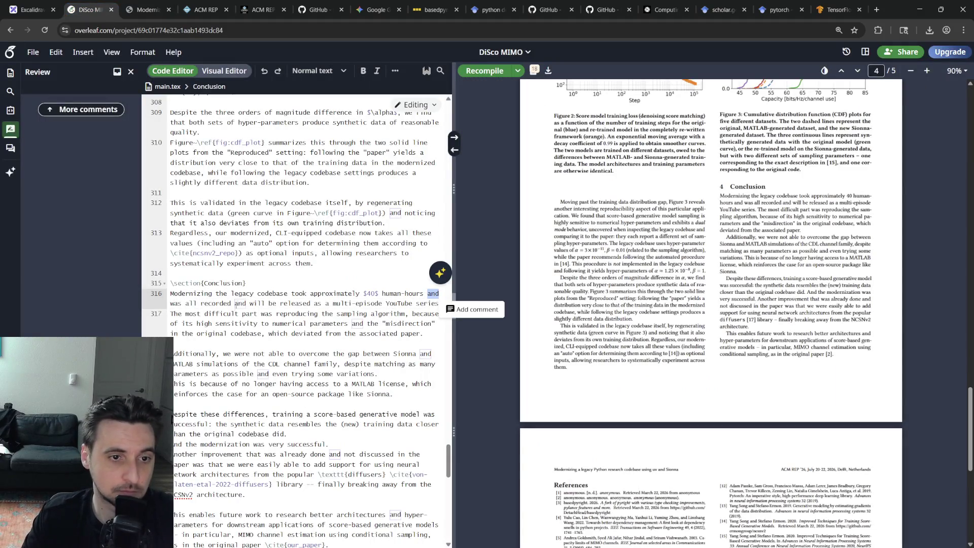
{"action": "left_click", "coordinate": [431, 294]}
{"action": "key", "text": "BackSpace"}
{"action": "key", "text": "BackSpace"}
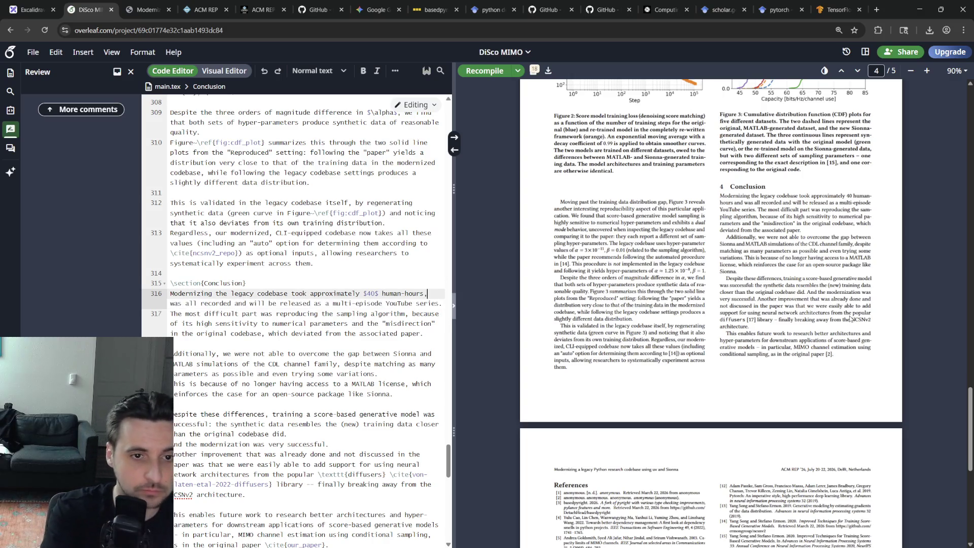
{"action": "type", "text": ","}
{"action": "key", "text": "BackSpace"}
{"action": "key", "text": "BackSpace"}
{"action": "key", "text": "BackSpace"}
{"action": "key", "text": "Delete"}
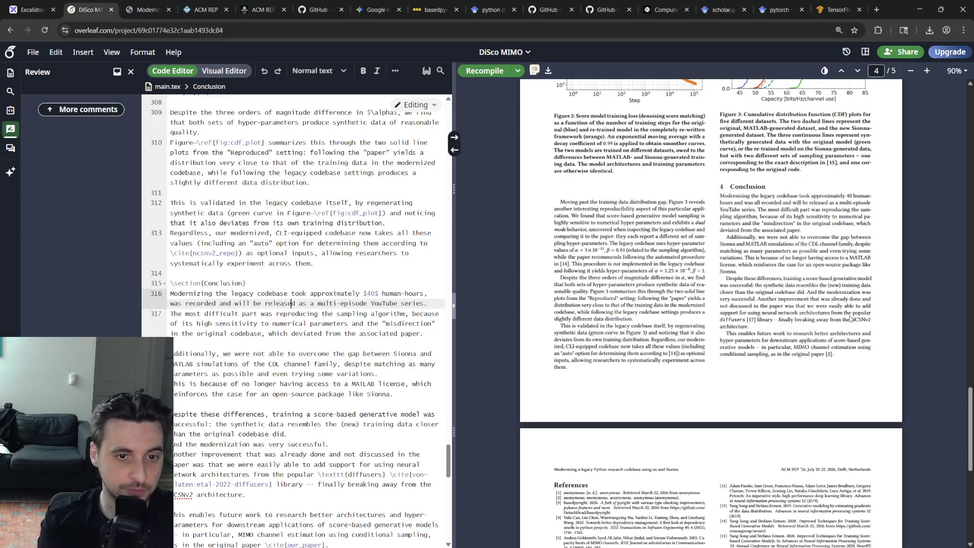
Recompile, change 'these' to 'the' after Despite, insert 'arguably' before 'very successful', and recompile
{"action": "key", "text": "ctrl+s"}
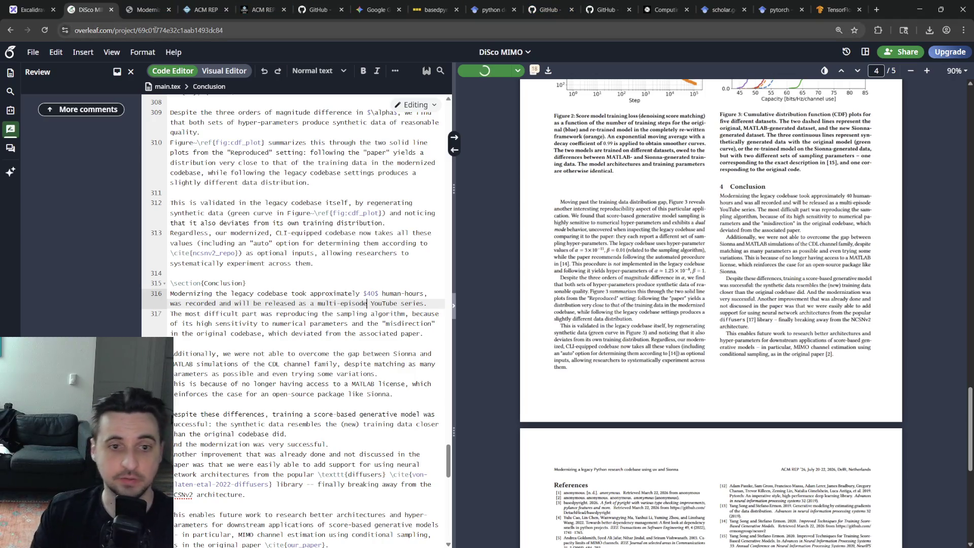
{"action": "left_click", "coordinate": [404, 313]}
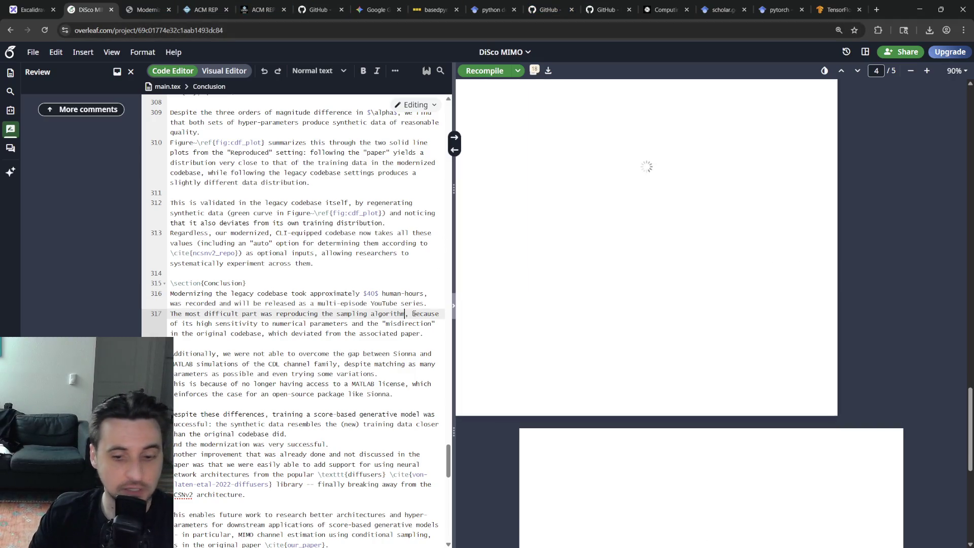
{"action": "key", "text": "ctrl+s"}
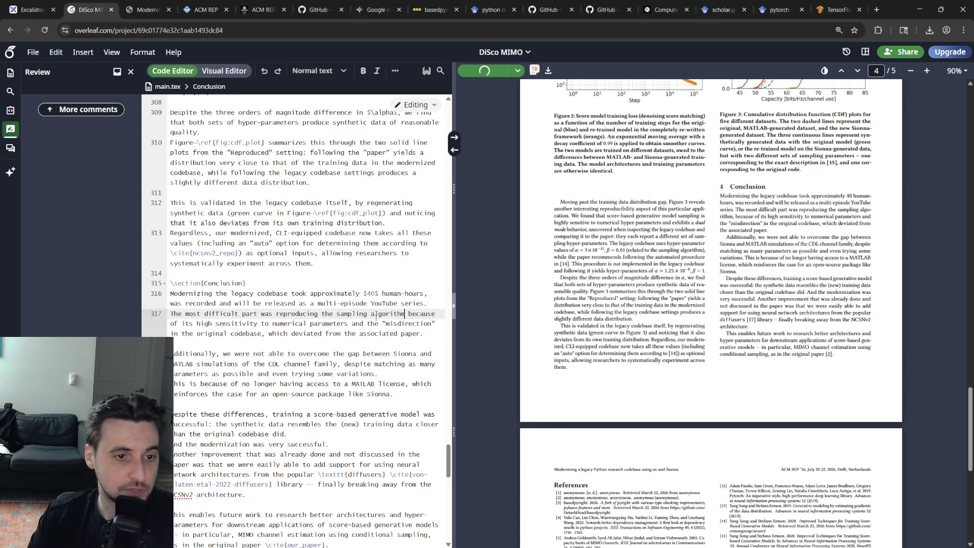
{"action": "left_click", "coordinate": [340, 323]}
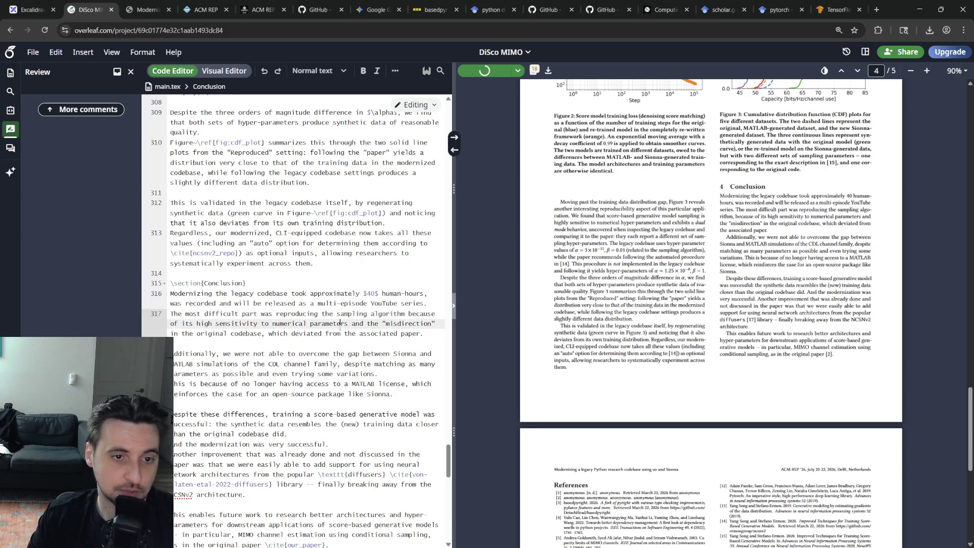
{"action": "key", "text": "Down"}
{"action": "key", "text": "Down"}
{"action": "key", "text": "Down"}
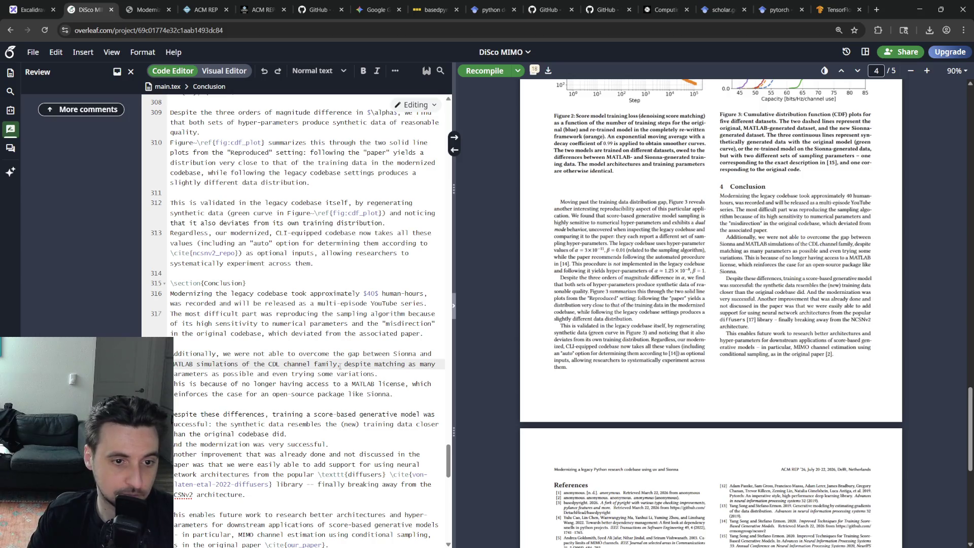
{"action": "scroll", "coordinate": [340, 364], "scroll_direction": "down", "scroll_amount": 2}
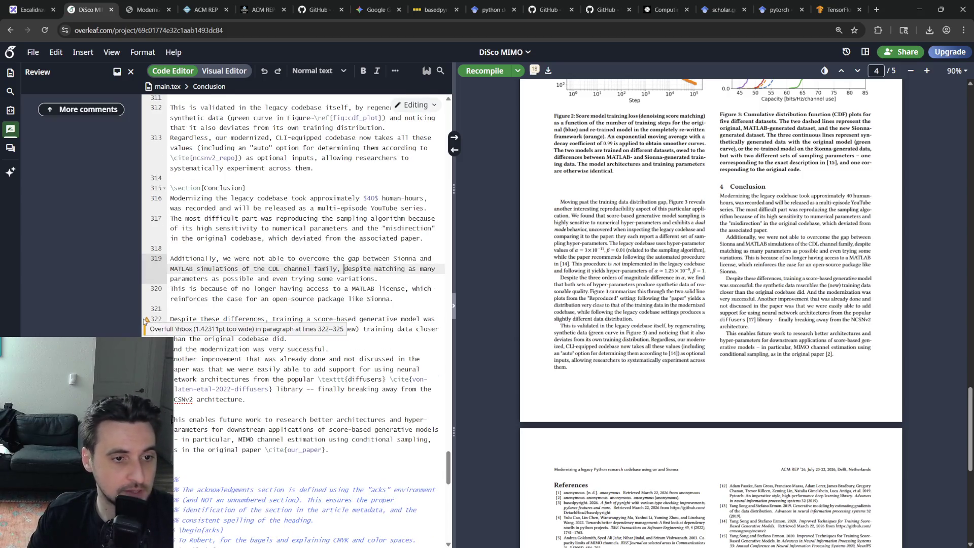
{"action": "left_click", "coordinate": [207, 320]}
{"action": "type", "text": "e"}
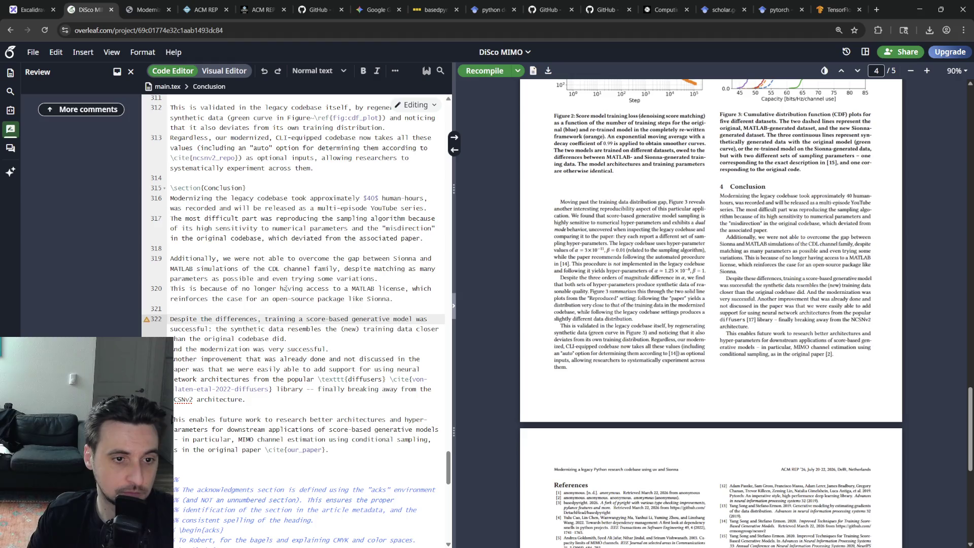
{"action": "left_click", "coordinate": [276, 350]}
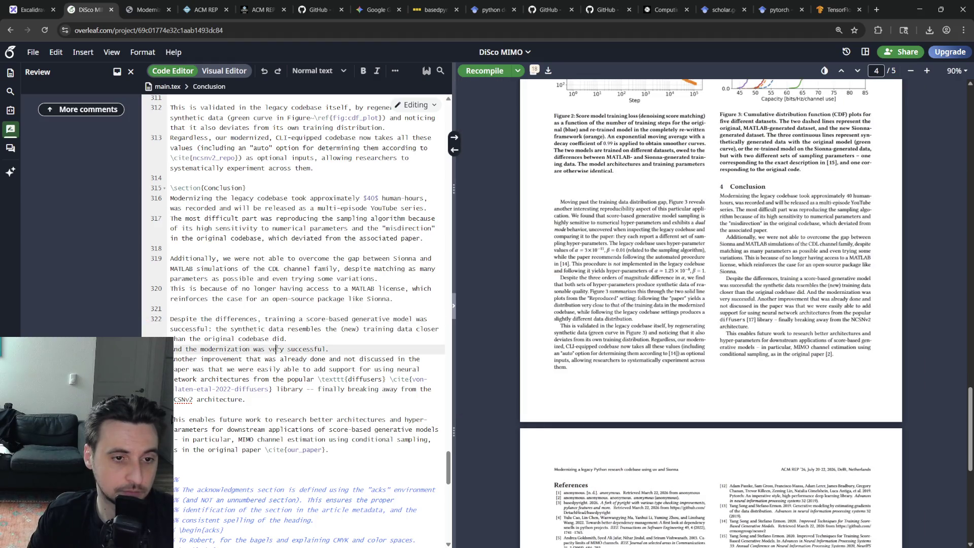
{"action": "type", "text": "arguably"}
{"action": "key", "text": "ctrl+s"}
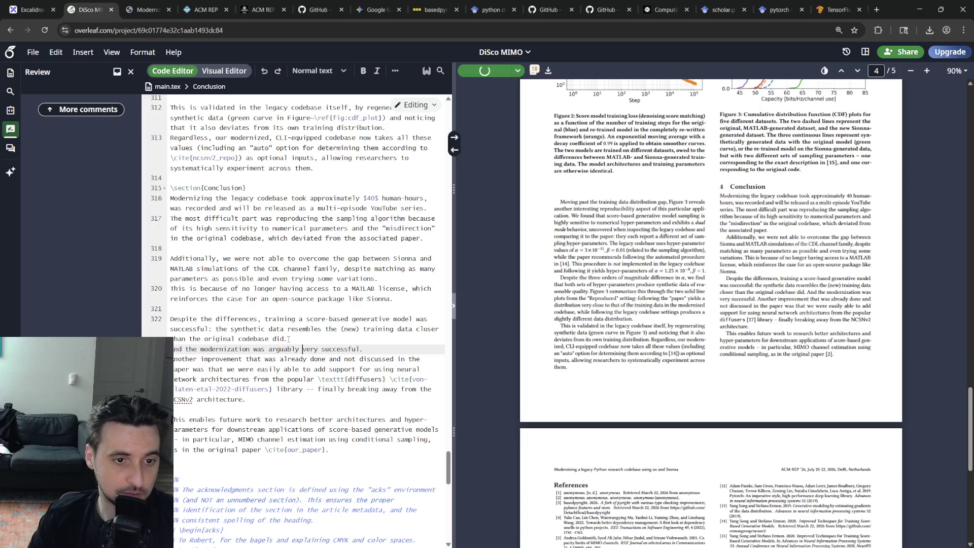
{"action": "left_click", "coordinate": [295, 359]}
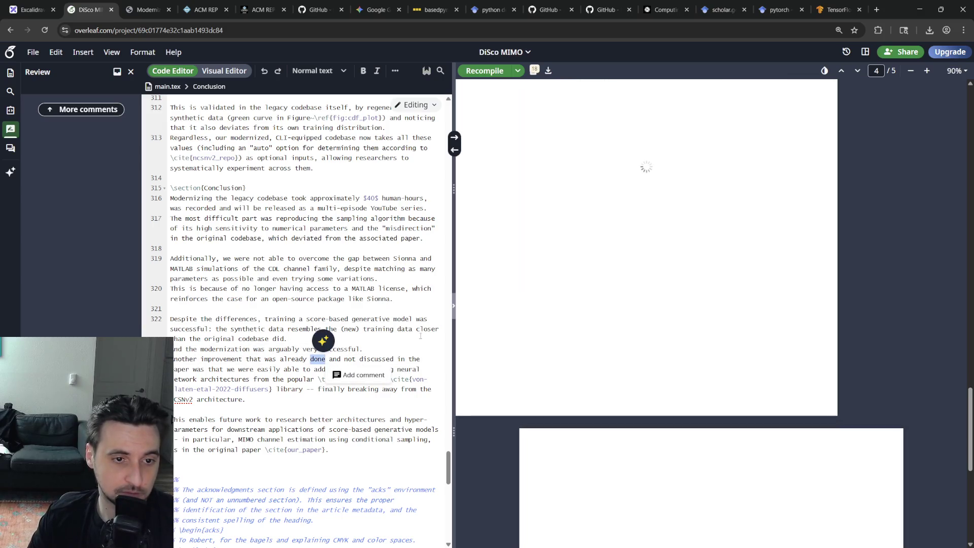
{"action": "double_click", "coordinate": [295, 360]}
{"action": "type", "text": "applied"}
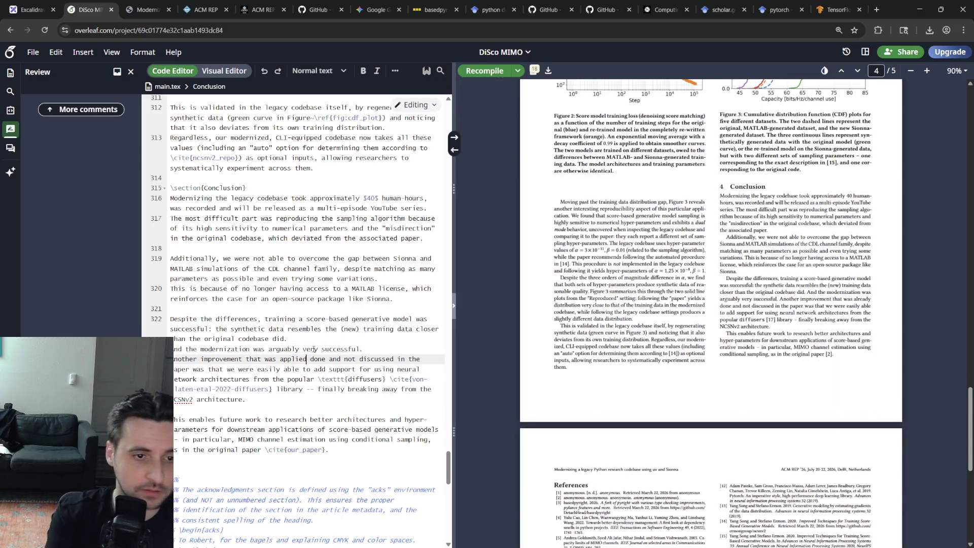
{"action": "key", "text": "Delete"}
{"action": "key", "text": "Delete"}
{"action": "key", "text": "Delete"}
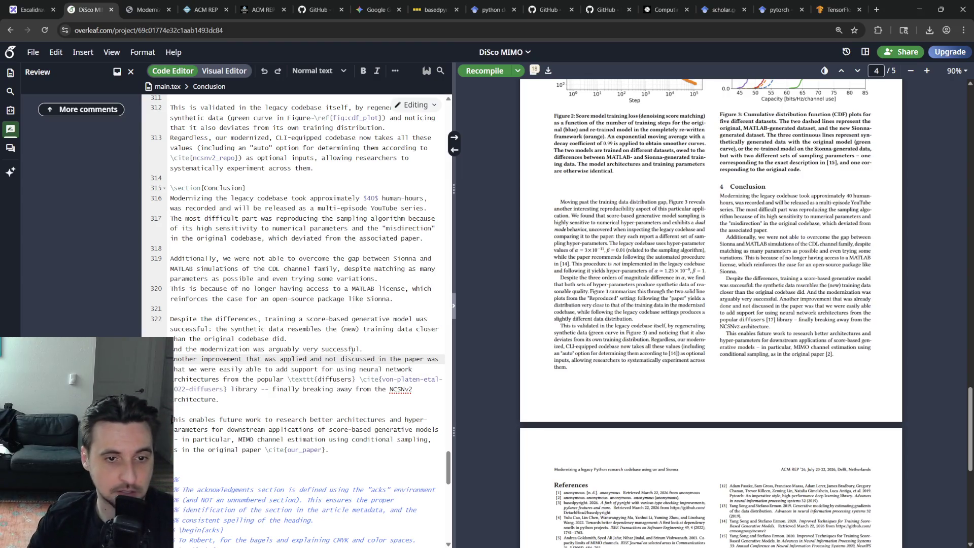
{"action": "double_click", "coordinate": [228, 371]}
{"action": "left_click", "coordinate": [333, 348]}
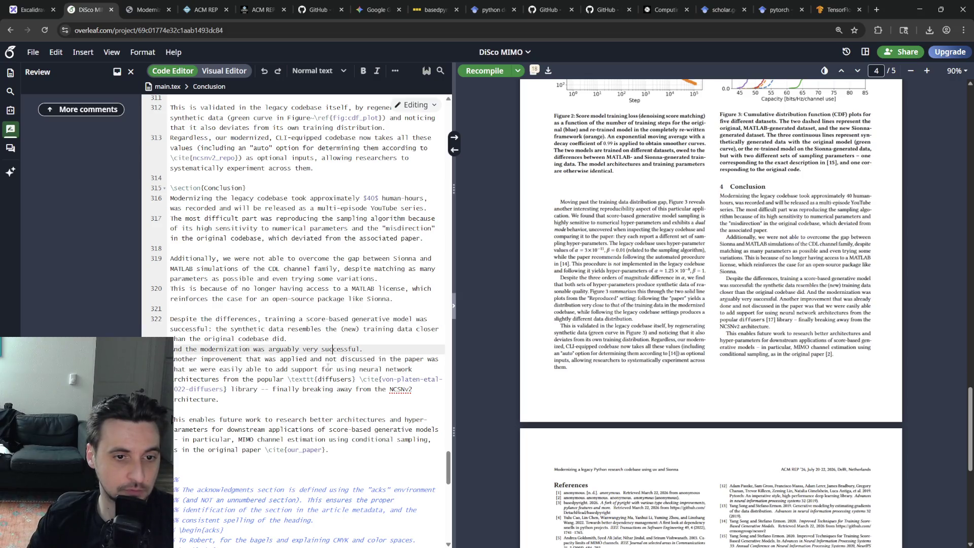
{"action": "double_click", "coordinate": [329, 368]}
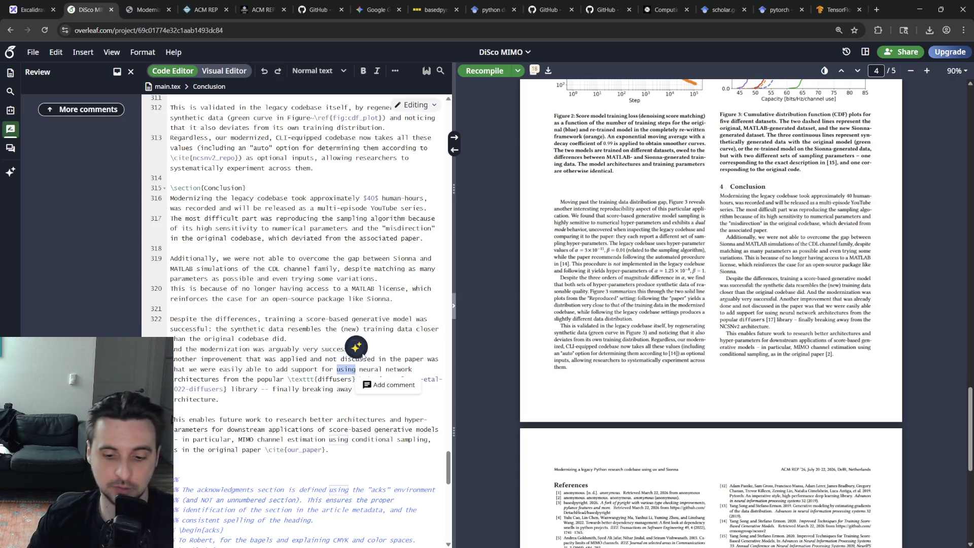
{"action": "key", "text": "BackSpace"}
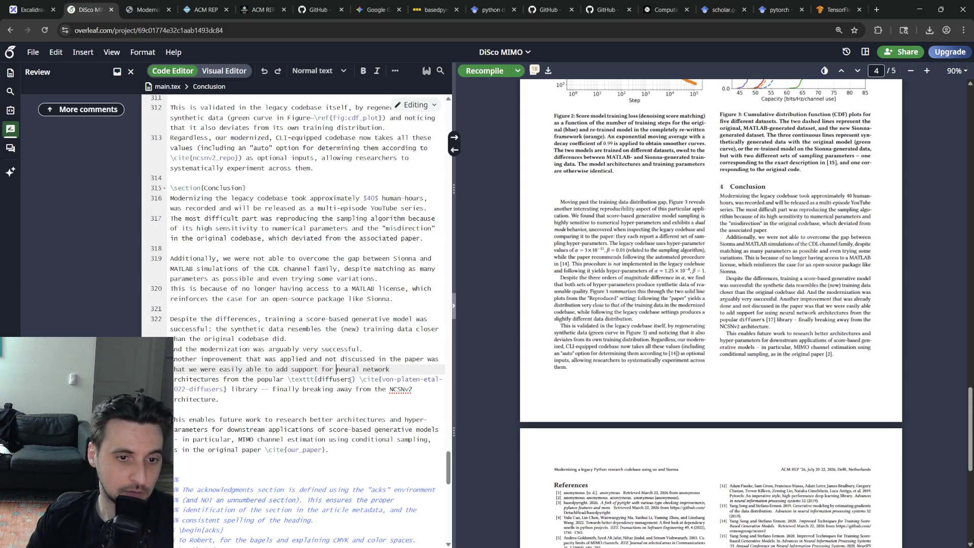
{"action": "double_click", "coordinate": [202, 381]}
{"action": "key", "text": "BackSpace"}
{"action": "type", "text": "{ackbones"}
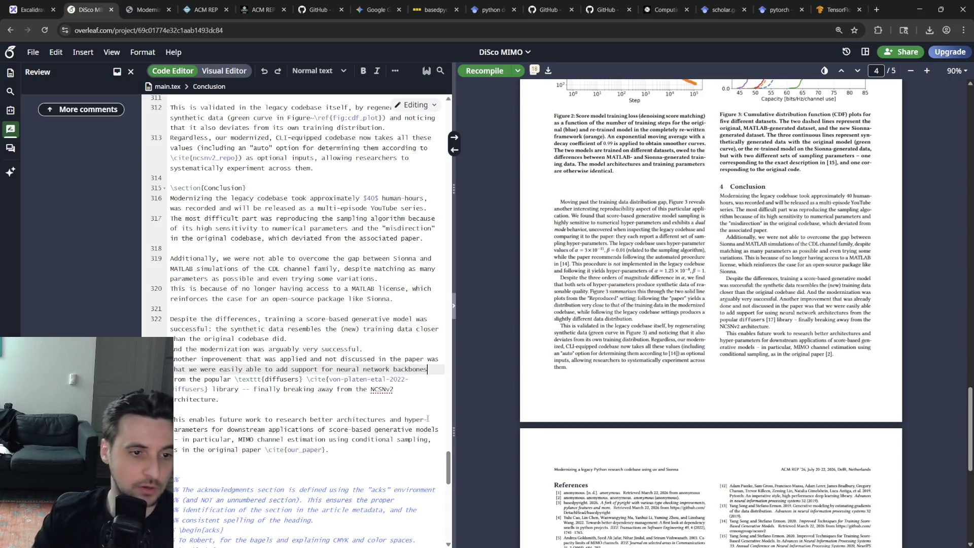
{"action": "left_click", "coordinate": [317, 369]}
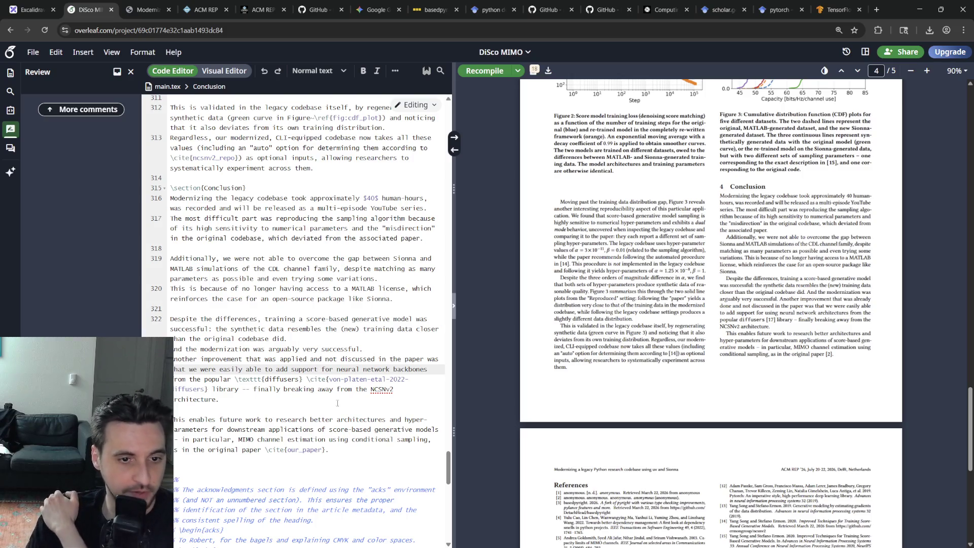
{"action": "left_click", "coordinate": [402, 390]}
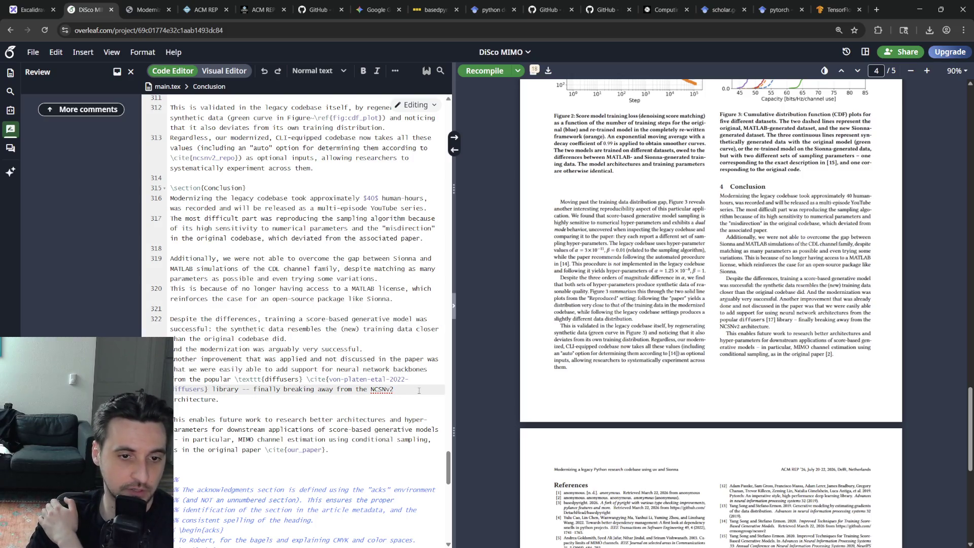
{"action": "left_click", "coordinate": [333, 403]}
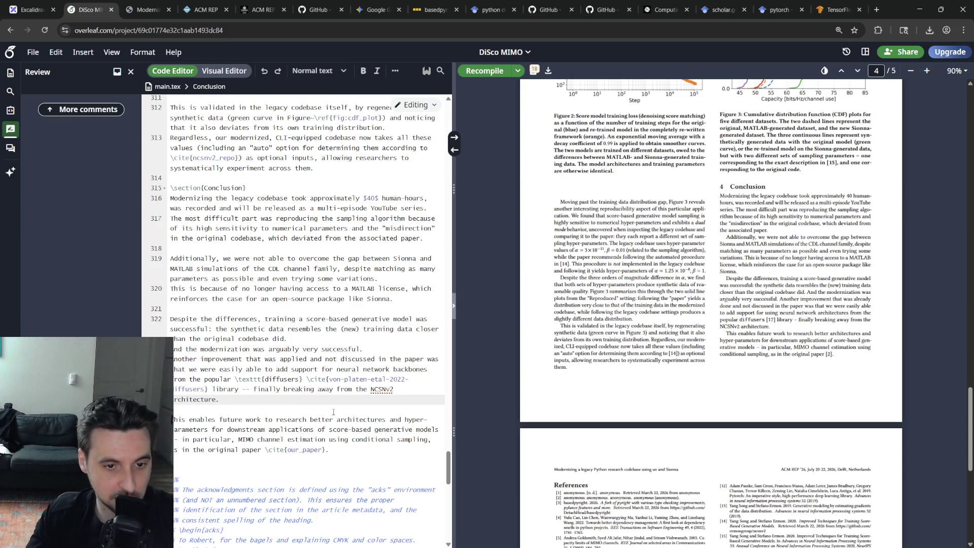
{"action": "left_click", "coordinate": [347, 465]}
{"action": "key", "text": "ctrl+s"}
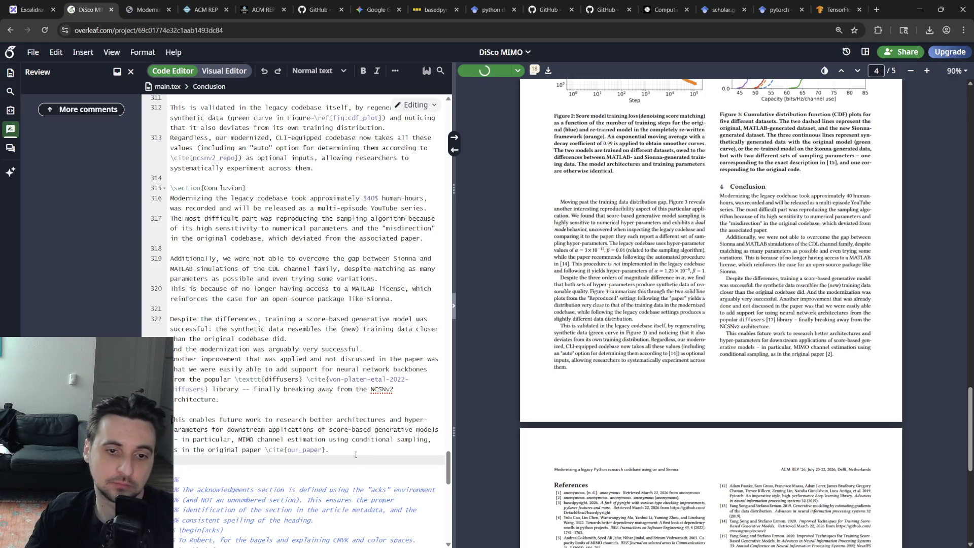
Add a closing sentence hoping the learnings about \texttt{uv} and modern Python tooling help ML researchers, and recompile
{"action": "left_click", "coordinate": [355, 454]}
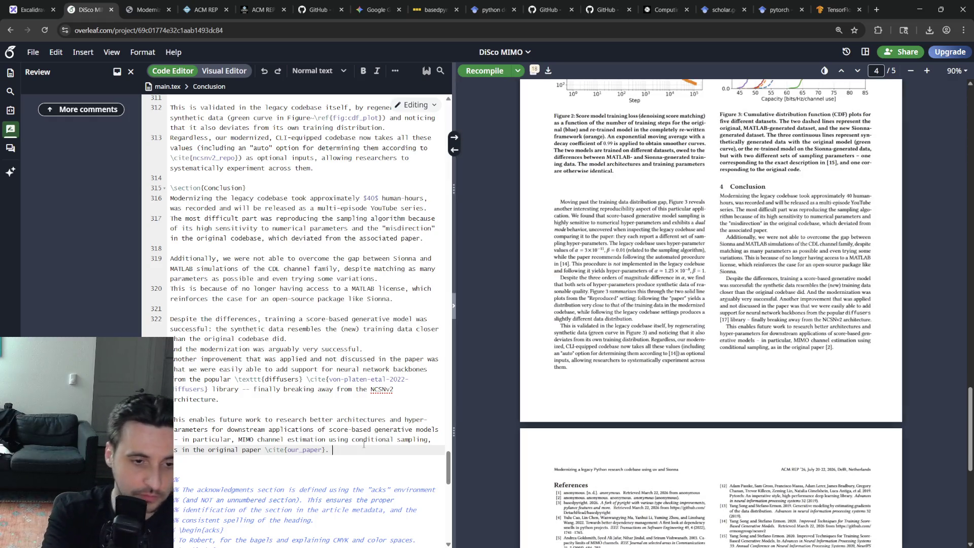
{"action": "key", "text": "BackSpace"}
{"action": "key", "text": "Return"}
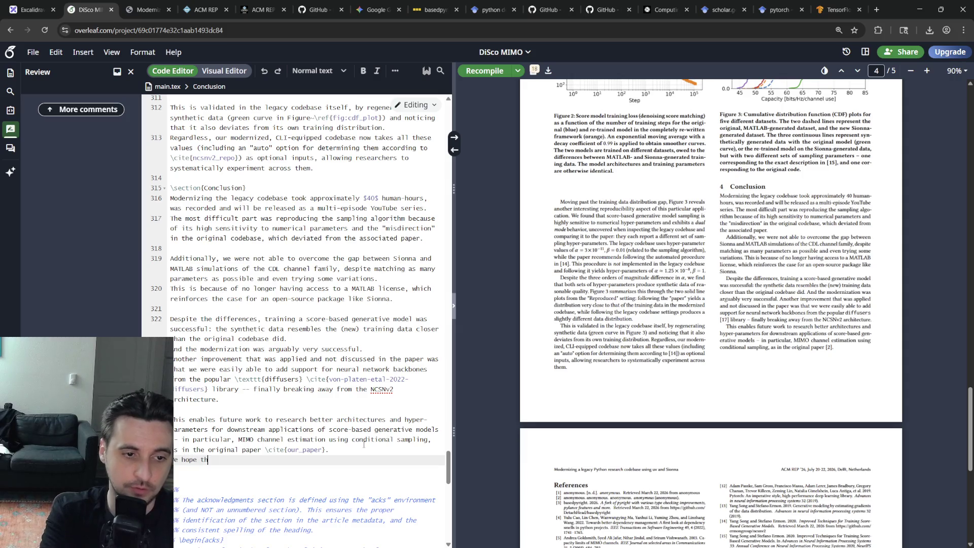
{"action": "type", "text": "xperience was useful"}
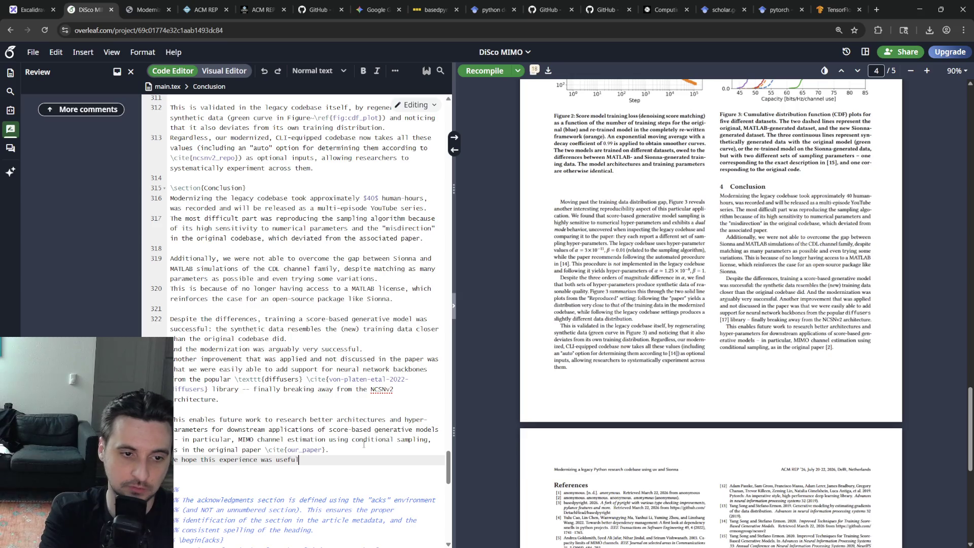
{"action": "key", "text": "BackSpace"}
{"action": "key", "text": "BackSpace"}
{"action": "key", "text": "BackSpace"}
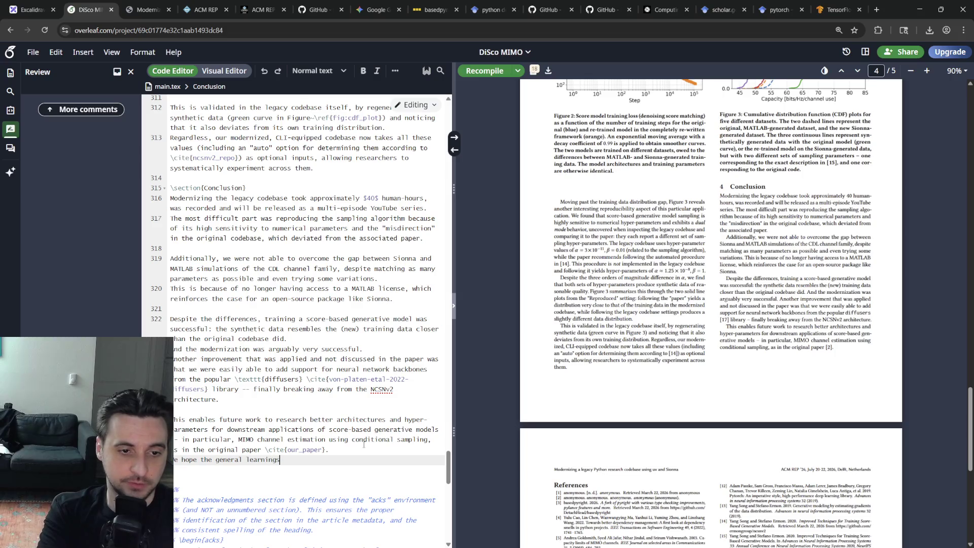
{"action": "type", "text": "texttt"}
{"action": "key", "text": "Return"}
{"action": "key", "text": "Right"}
{"action": "type", "text": "a"}
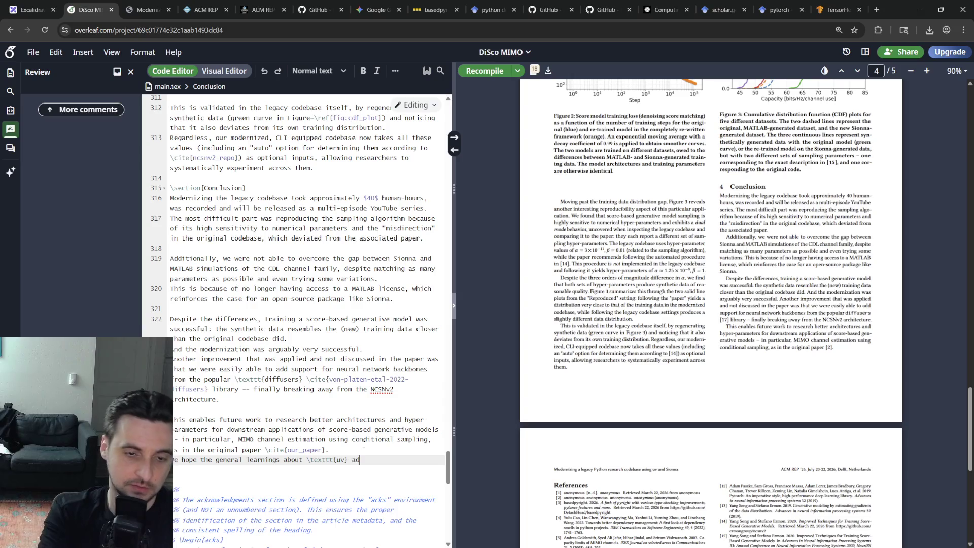
{"action": "type", "text": "n Python oo"}
{"action": "type", "text": "ling are"}
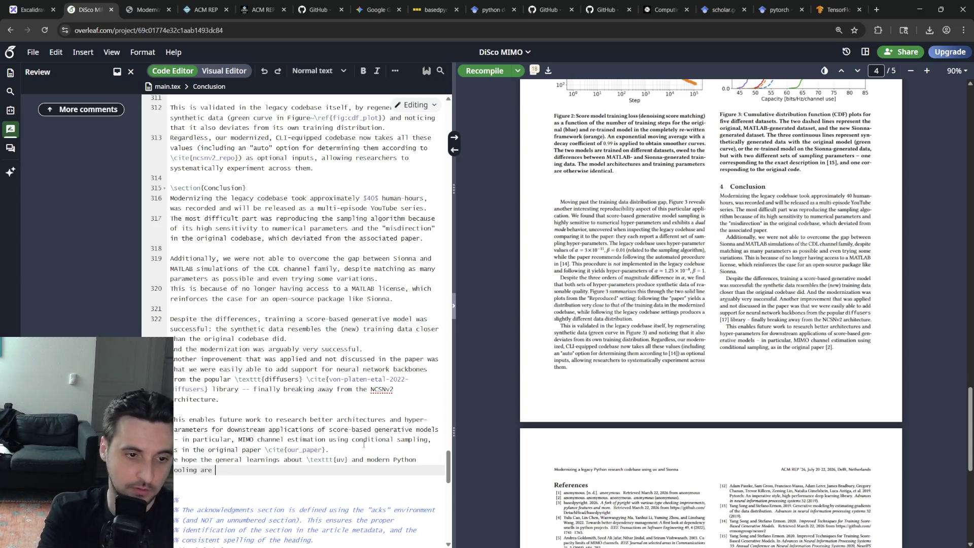
{"action": "type", "text": "seful to the machine learning"}
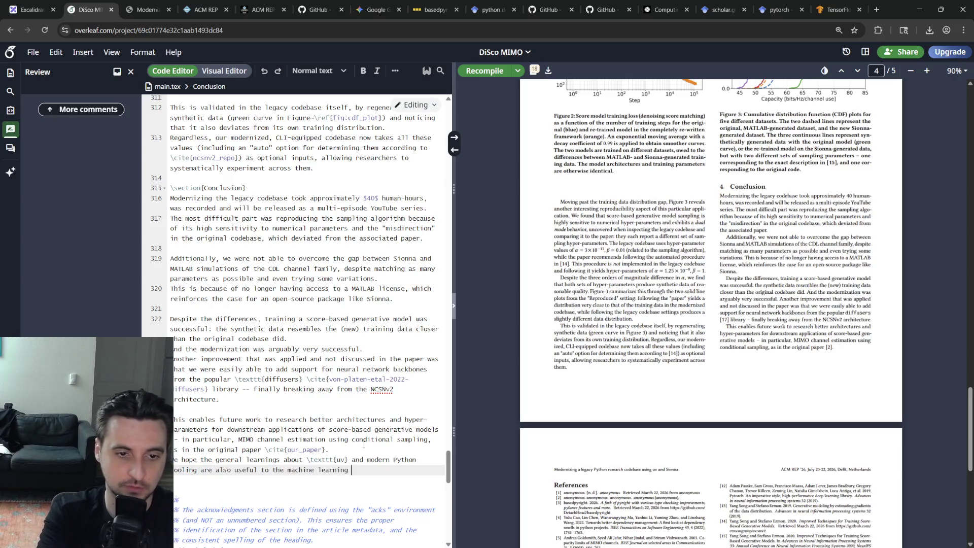
{"action": "type", "text": "h community."}
{"action": "key", "text": "ctrl+s"}
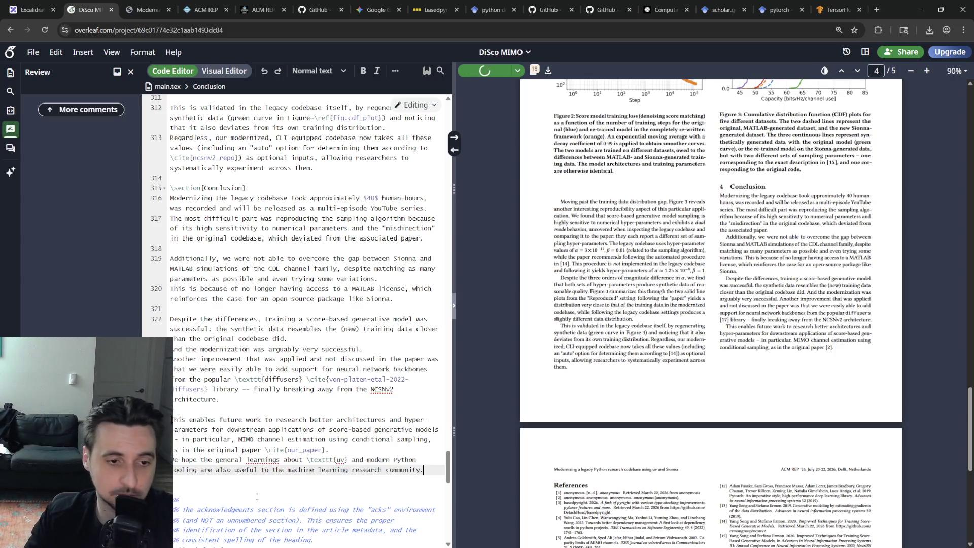
Rewrite the 'general learnings' wording and check spelling suggestions for 'learnings'
{"action": "left_click_drag", "start_coordinate": [272, 460], "coordinate": [200, 460]}
{"action": "key", "text": "BackSpace"}
{"action": "key", "text": "Delete"}
{"action": "key", "text": "Delete"}
{"action": "key", "text": "Delete"}
{"action": "key", "text": "Delete"}
{"action": "type", "text": "the machine learning res"}
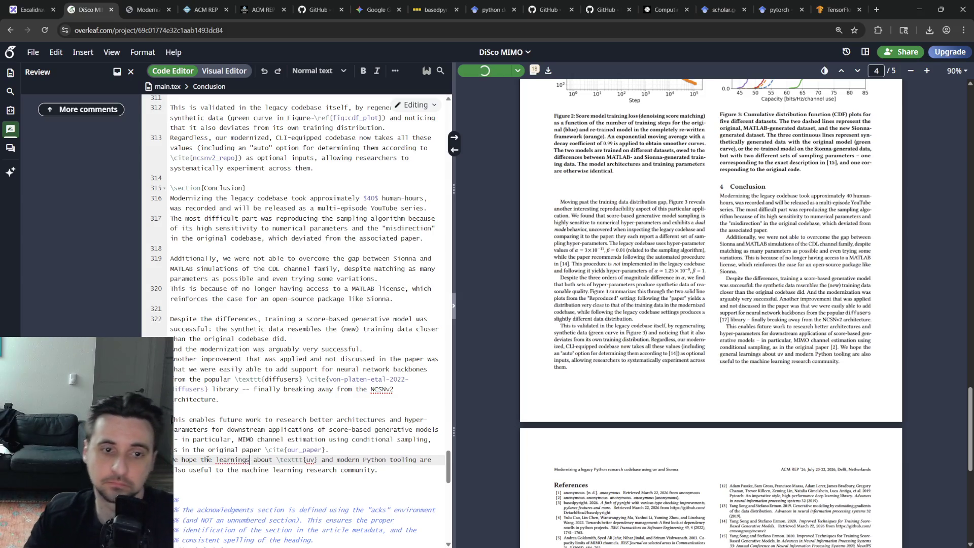
{"action": "right_click", "coordinate": [236, 462]}
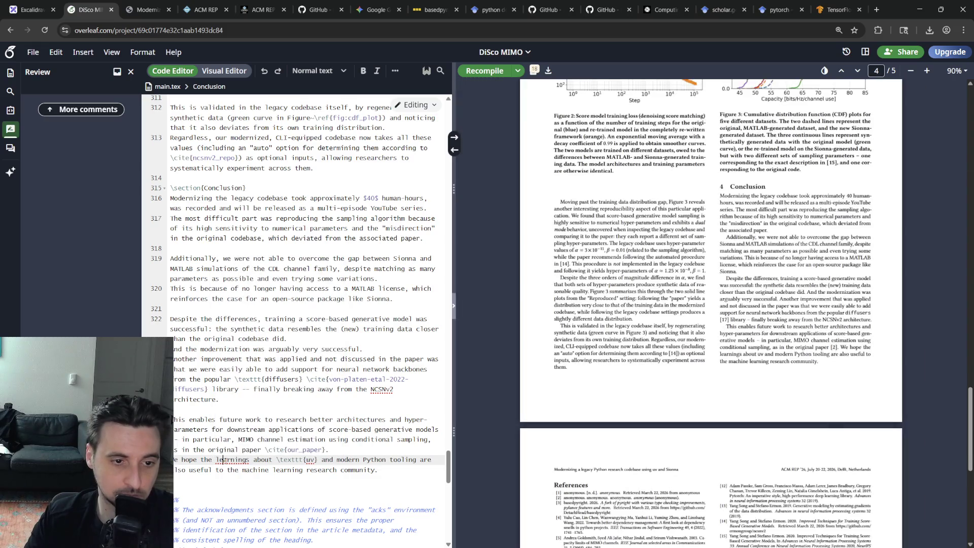
Recompile the paper, check the compile logs, then download the compiled five-page PDF
{"action": "key", "text": "Escape"}
{"action": "scroll", "coordinate": [720, 383], "scroll_direction": "down", "scroll_amount": 1}
{"action": "scroll", "coordinate": [720, 383], "scroll_direction": "up", "scroll_amount": 1}
{"action": "key", "text": "ctrl+s"}
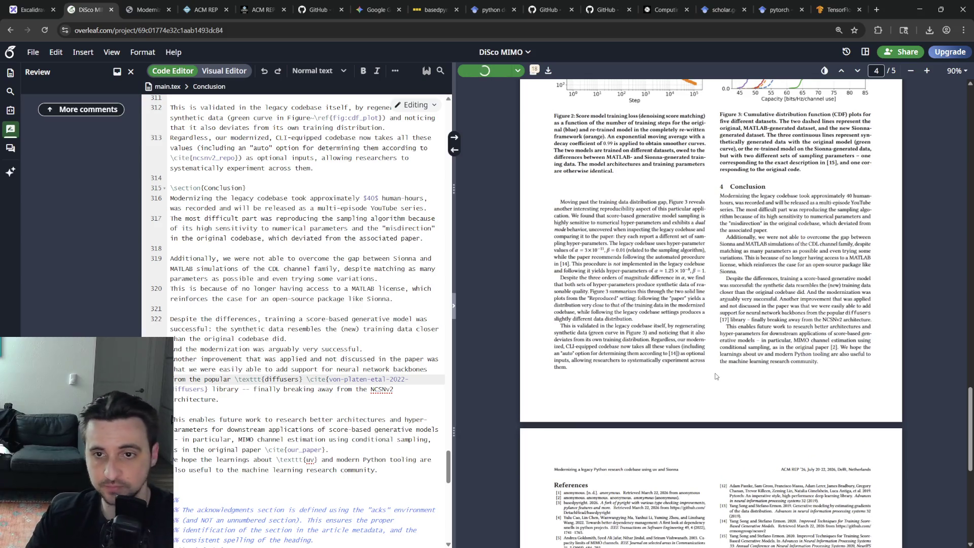
{"action": "scroll", "coordinate": [711, 368], "scroll_direction": "up", "scroll_amount": 5}
{"action": "scroll", "coordinate": [686, 359], "scroll_direction": "up", "scroll_amount": 5}
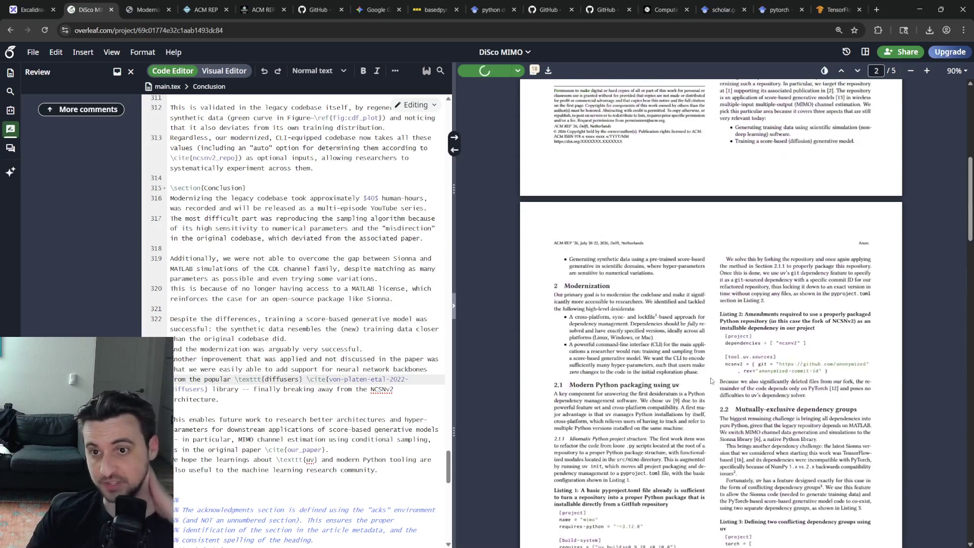
{"action": "scroll", "coordinate": [646, 350], "scroll_direction": "up", "scroll_amount": 5}
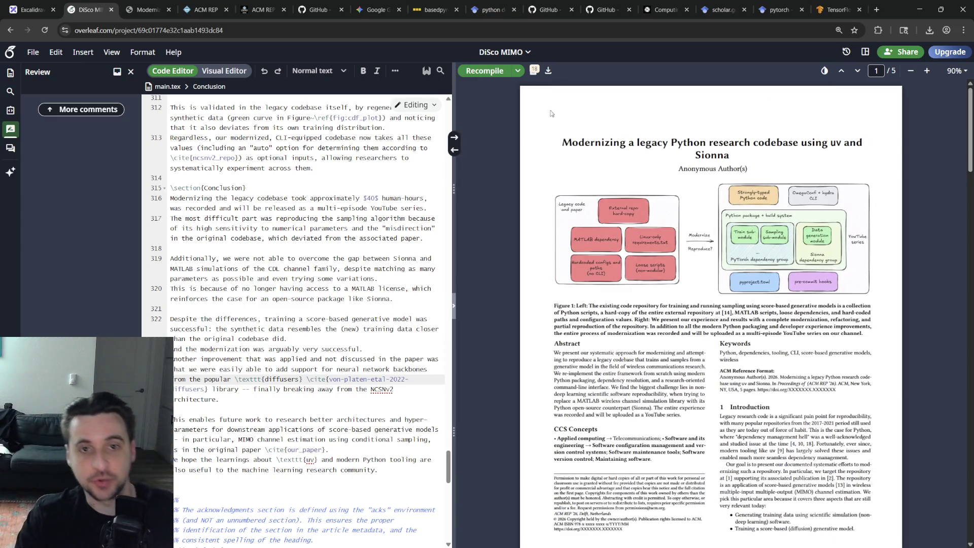
{"action": "left_click", "coordinate": [533, 71]}
{"action": "left_click", "coordinate": [533, 71]}
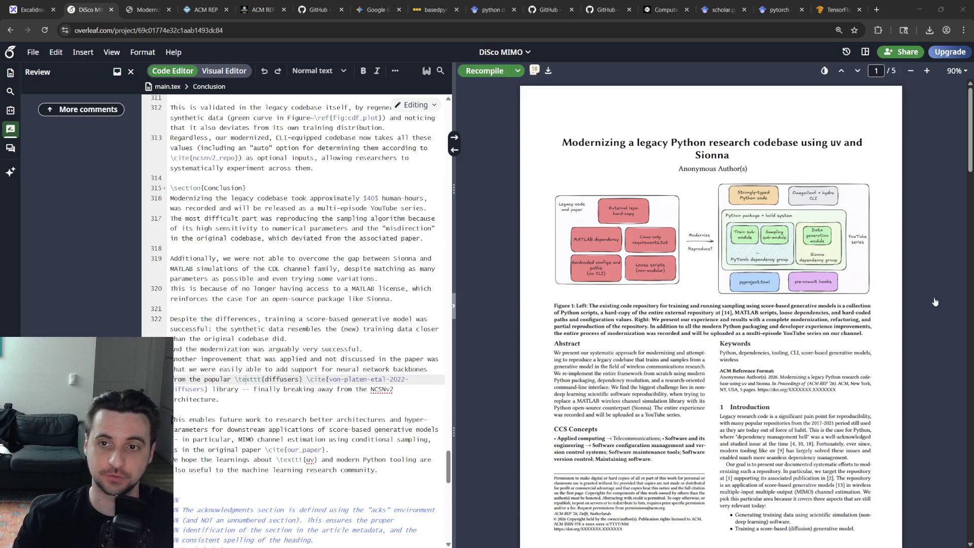
{"action": "left_click", "coordinate": [548, 70]}
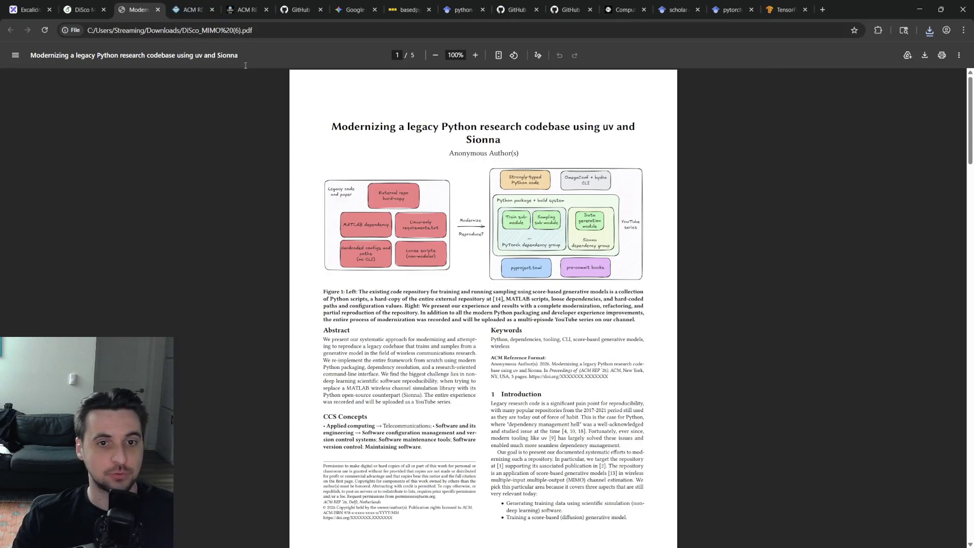
{"action": "scroll", "coordinate": [414, 250], "scroll_direction": "down", "scroll_amount": 10}
{"action": "scroll", "coordinate": [414, 249], "scroll_direction": "down", "scroll_amount": 10}
{"action": "scroll", "coordinate": [415, 249], "scroll_direction": "down", "scroll_amount": 10}
{"action": "scroll", "coordinate": [414, 249], "scroll_direction": "down", "scroll_amount": 4}
{"action": "scroll", "coordinate": [414, 249], "scroll_direction": "down", "scroll_amount": 4}
{"action": "scroll", "coordinate": [487, 291], "scroll_direction": "up", "scroll_amount": 7}
{"action": "scroll", "coordinate": [487, 292], "scroll_direction": "up", "scroll_amount": 9}
{"action": "scroll", "coordinate": [487, 292], "scroll_direction": "down", "scroll_amount": 4}
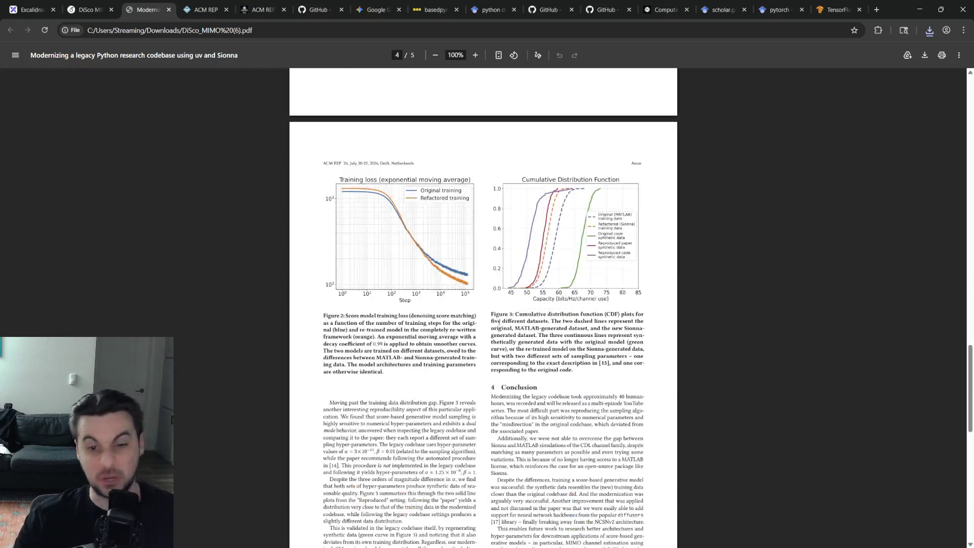
{"action": "scroll", "coordinate": [488, 291], "scroll_direction": "down", "scroll_amount": 10}
{"action": "scroll", "coordinate": [510, 317], "scroll_direction": "down", "scroll_amount": 3}
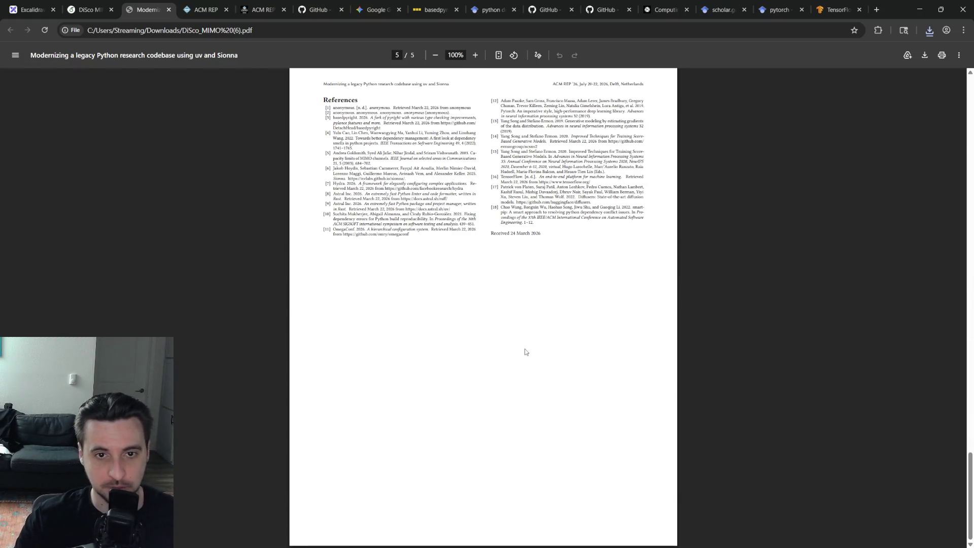
{"action": "scroll", "coordinate": [525, 352], "scroll_direction": "up", "scroll_amount": 6}
{"action": "scroll", "coordinate": [524, 353], "scroll_direction": "up", "scroll_amount": 6}
{"action": "scroll", "coordinate": [524, 353], "scroll_direction": "up", "scroll_amount": 6}
{"action": "scroll", "coordinate": [619, 357], "scroll_direction": "up", "scroll_amount": 6}
{"action": "scroll", "coordinate": [488, 305], "scroll_direction": "down", "scroll_amount": 5}
Review page 2 of the downloaded PDF at 150% zoom, then return to the Overleaf project
{"action": "left_click_drag", "start_coordinate": [462, 385], "coordinate": [372, 211]}
{"action": "left_click", "coordinate": [374, 211]}
{"action": "scroll", "coordinate": [411, 152], "scroll_direction": "up", "scroll_amount": 3}
{"action": "scroll", "coordinate": [430, 104], "scroll_direction": "up", "scroll_amount": 2}
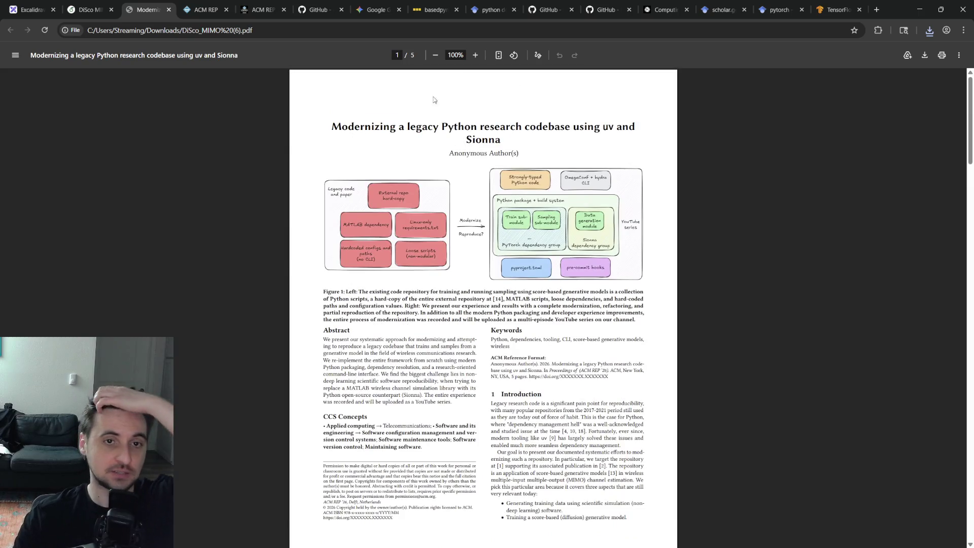
{"action": "left_click", "coordinate": [477, 54]}
{"action": "left_click", "coordinate": [478, 54]}
{"action": "left_click", "coordinate": [477, 55]}
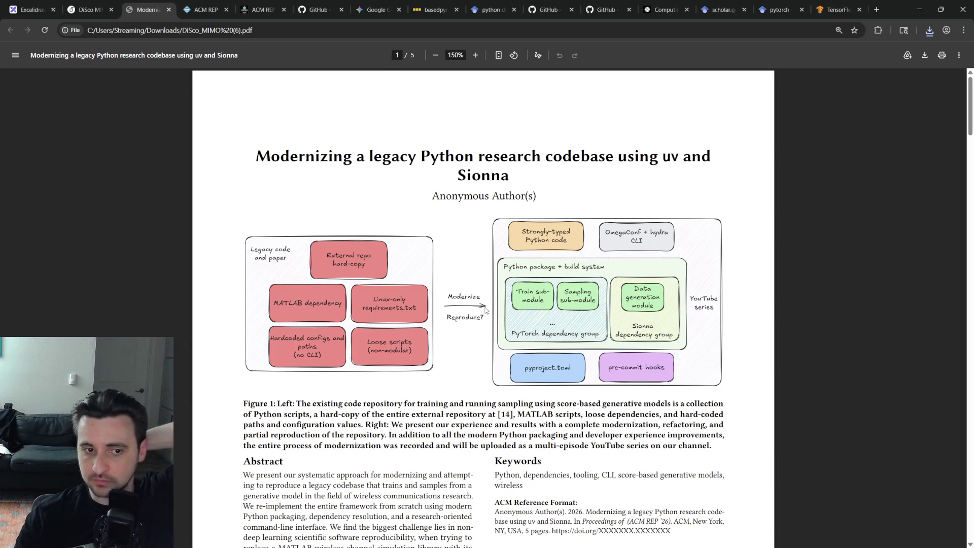
{"action": "left_click", "coordinate": [91, 9]}
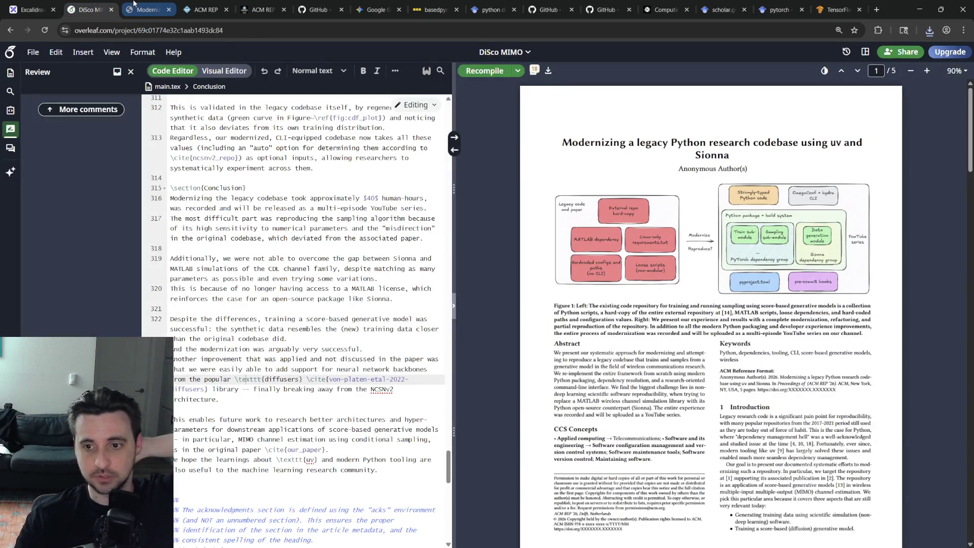
{"action": "scroll", "coordinate": [300, 316], "scroll_direction": "up", "scroll_amount": 3}
{"action": "scroll", "coordinate": [301, 316], "scroll_direction": "up", "scroll_amount": 3}
{"action": "scroll", "coordinate": [301, 316], "scroll_direction": "up", "scroll_amount": 3}
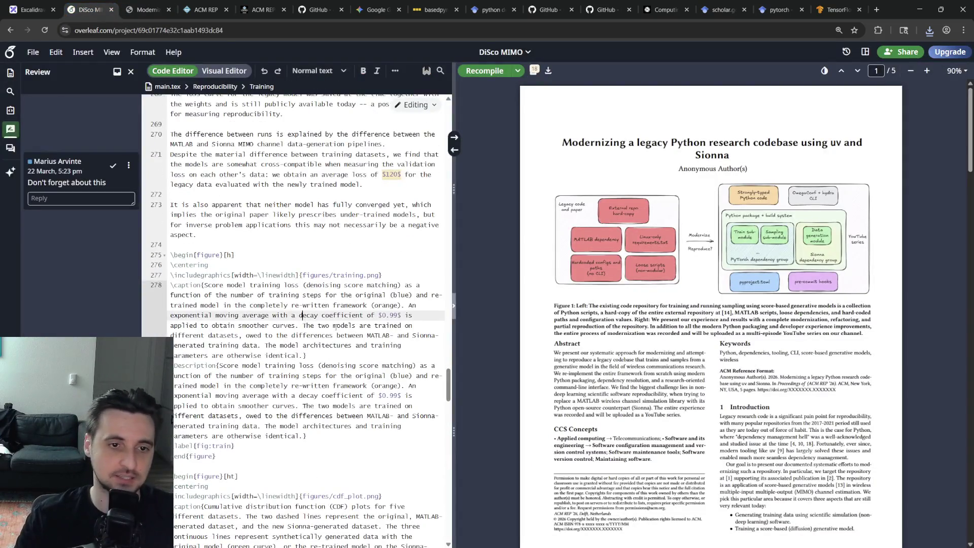